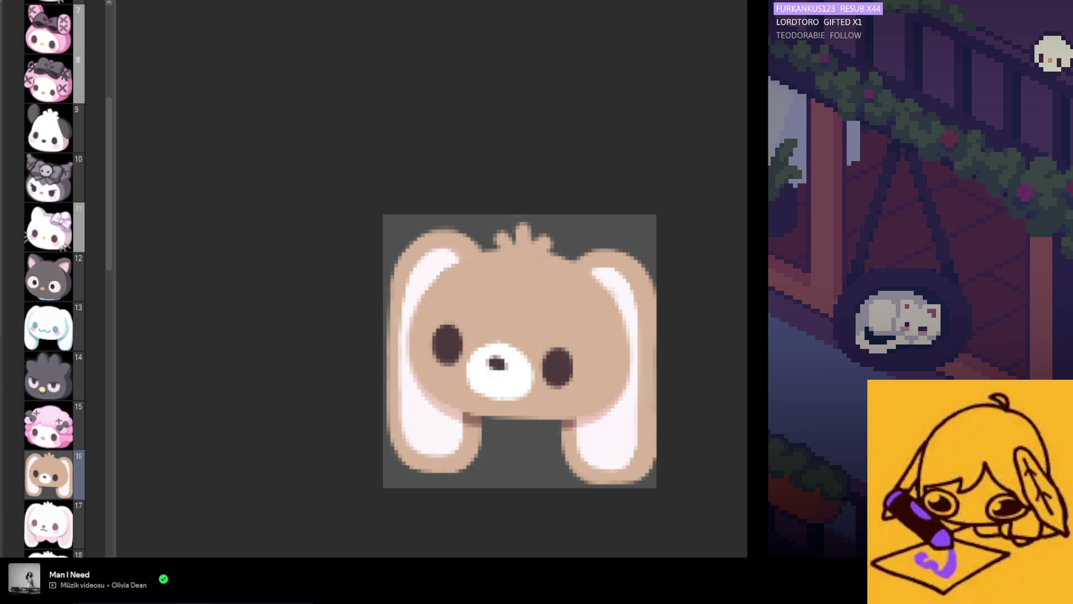
- Hide and restore the white snout to compare the bunny's face with and without it
scroll(432, 367, down, 2)
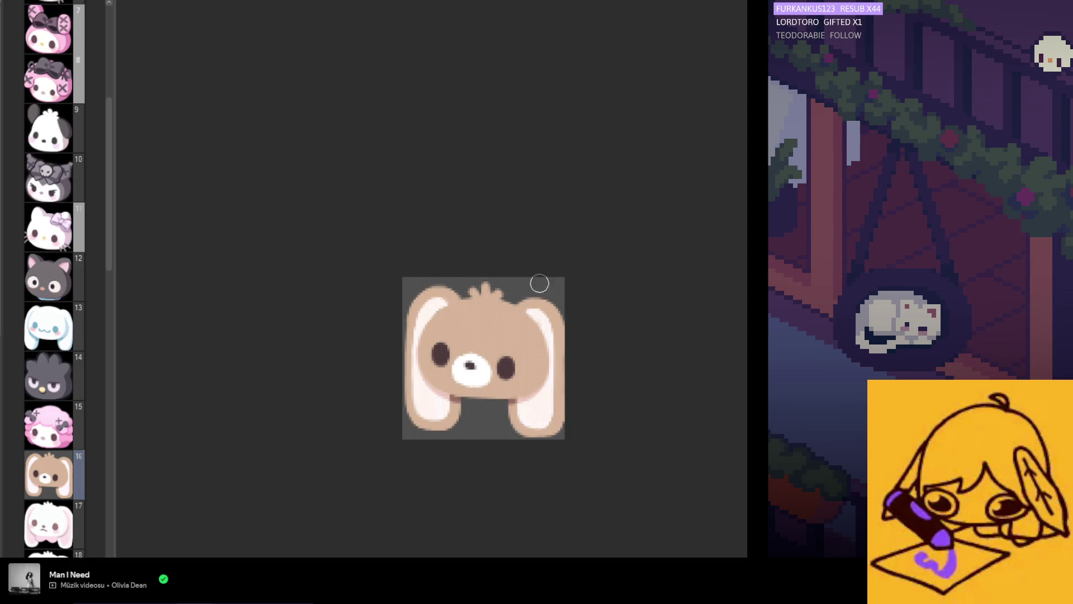
scroll(515, 357, up, 2)
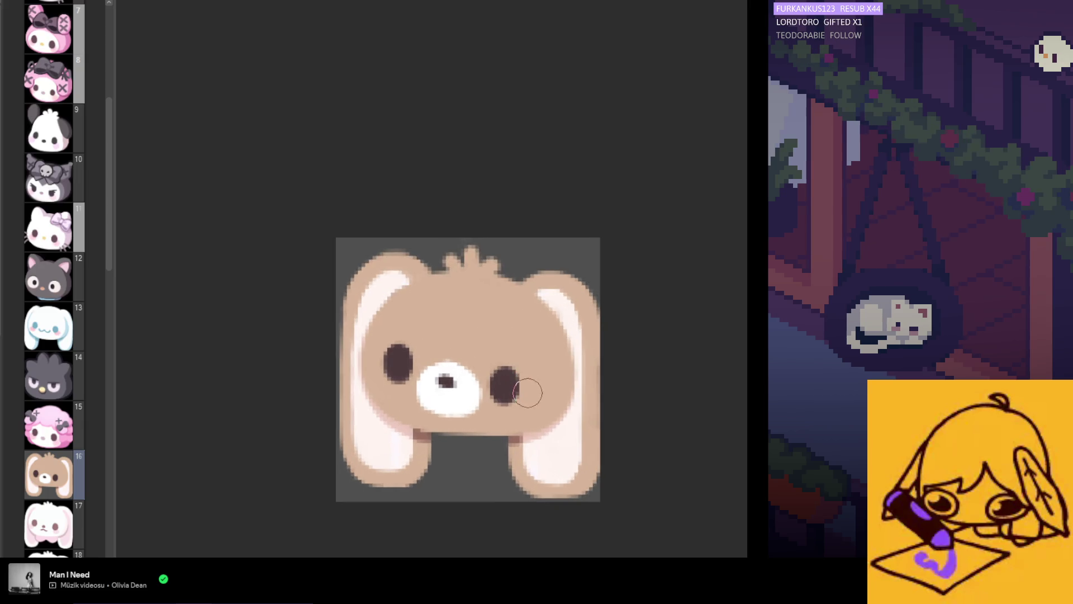
scroll(504, 408, down, 4)
scroll(497, 429, up, 4)
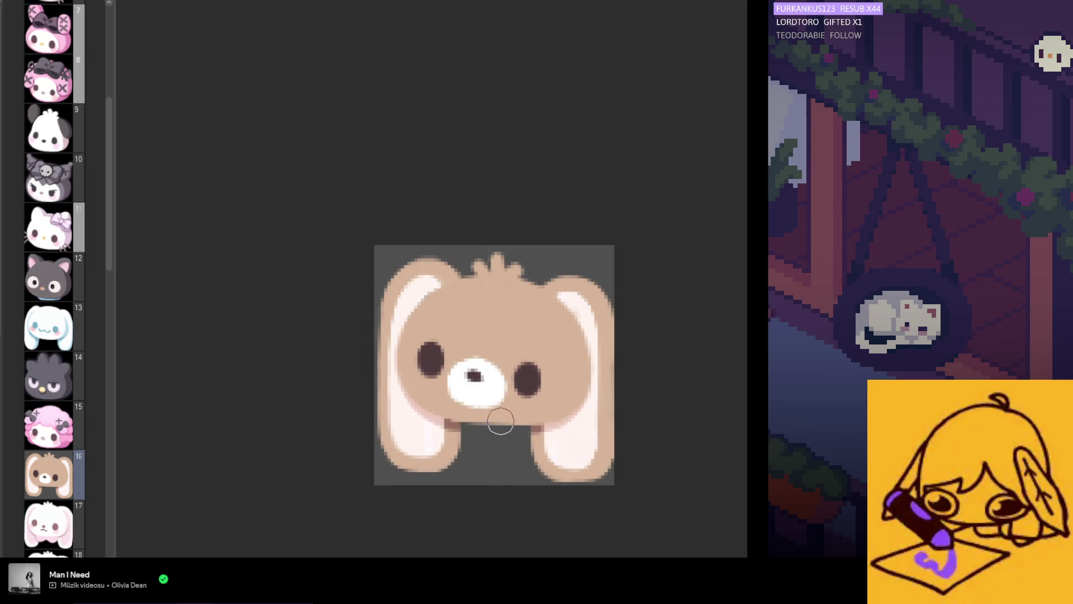
scroll(580, 406, down, 1)
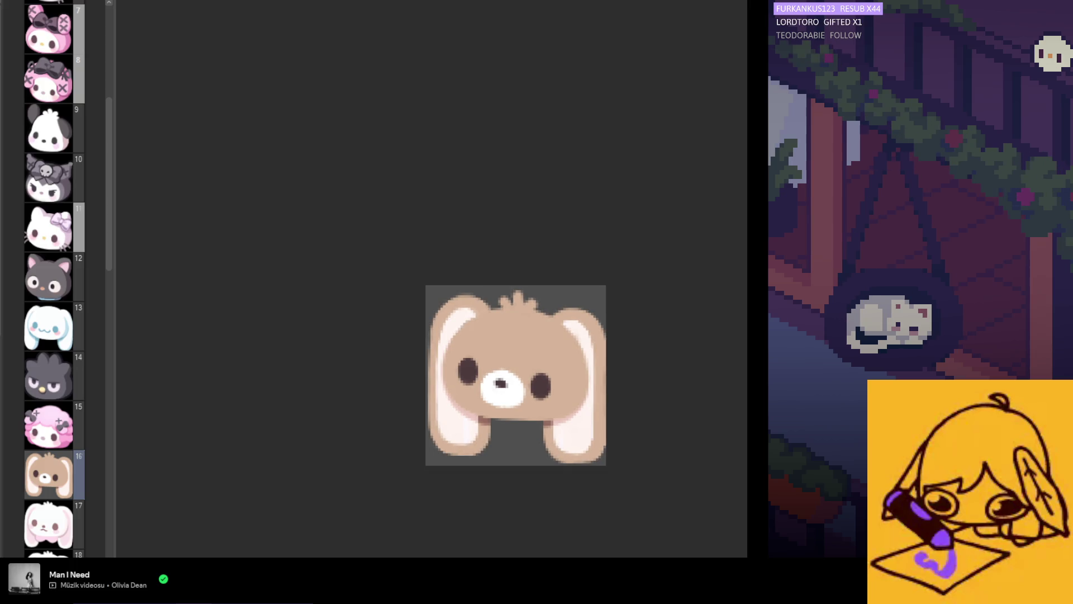
key(ctrl+z)
key(ctrl+y)
scroll(510, 424, up, 1)
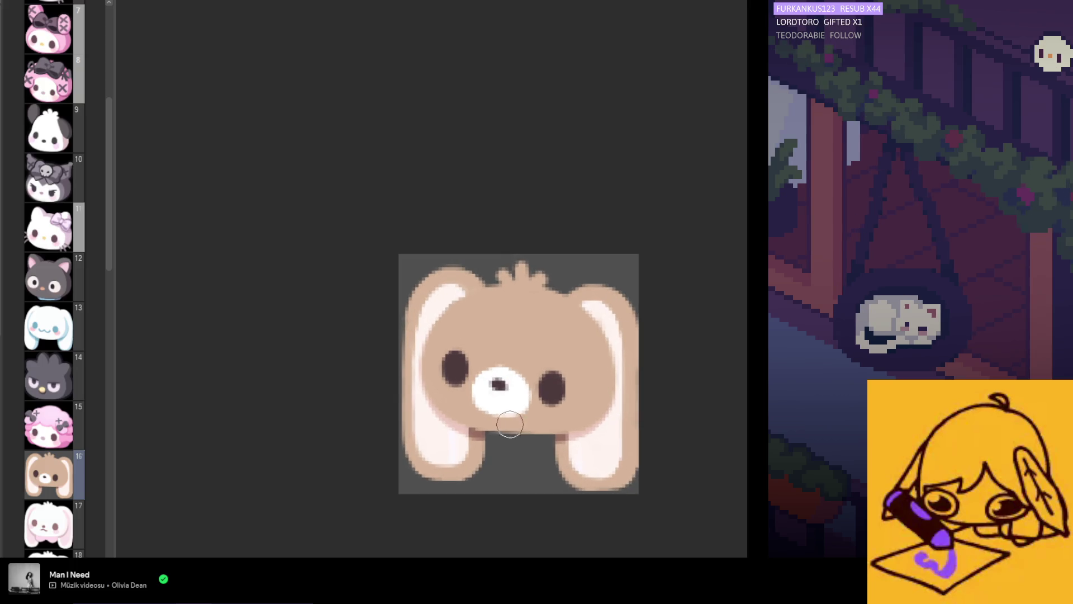
- Sample a brown, paint darker shading down the right ear's inner edge, and mirror the view to check
mouse_move(545, 391)
mouse_down()
mouse_move(563, 347)
mouse_move(558, 438)
mouse_move(573, 431)
mouse_up()
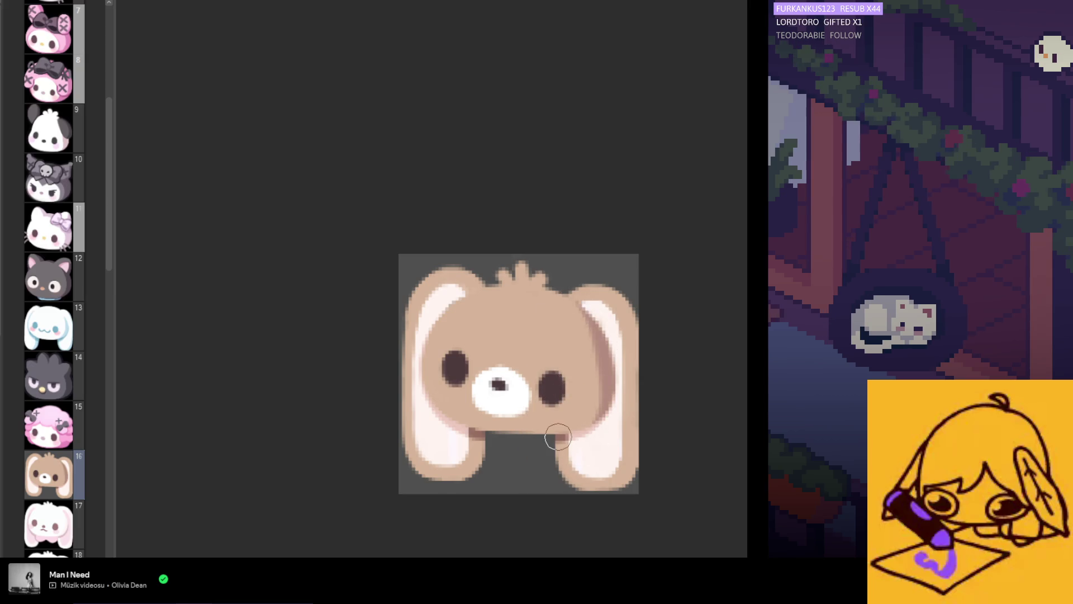
key(ctrl+z)
mouse_move(576, 299)
mouse_down()
mouse_move(583, 426)
mouse_move(597, 340)
mouse_up()
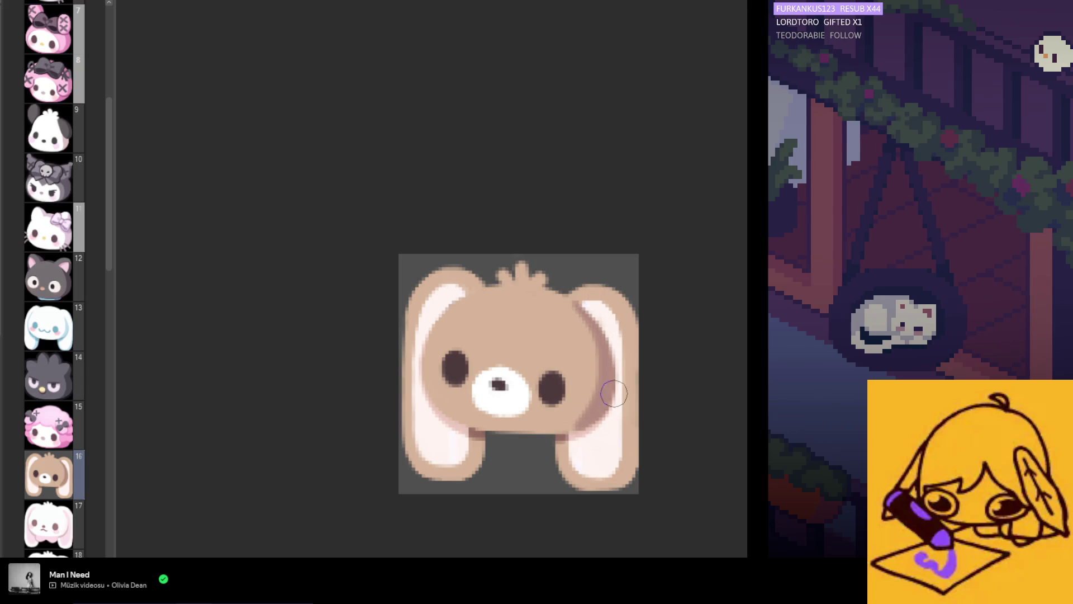
key(h)
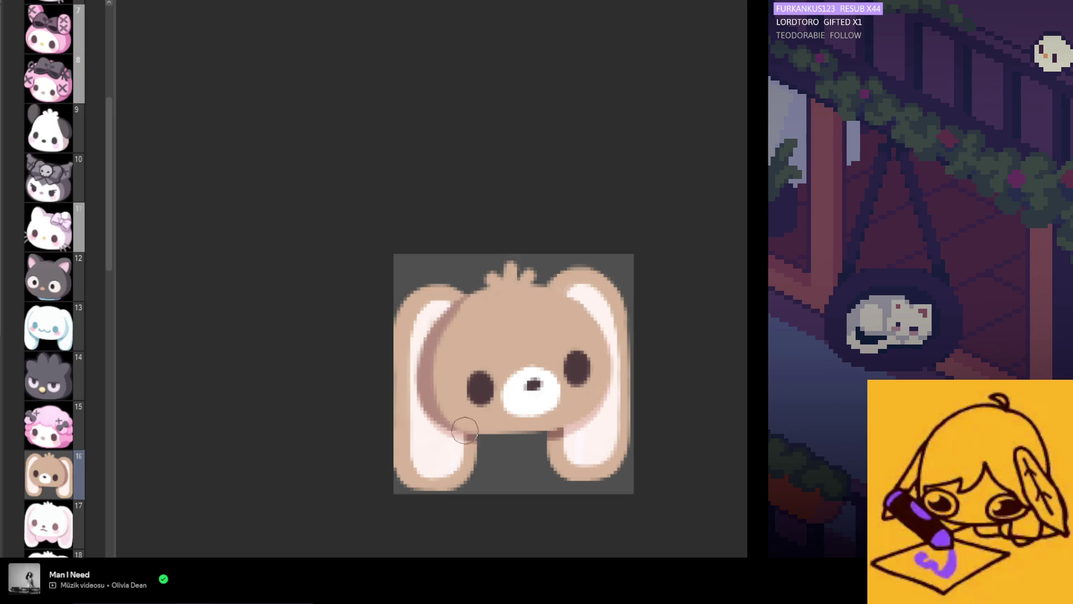
- Flip the view back, zoom in, and update the shading down the bunny's face beside the left ear
key(m)
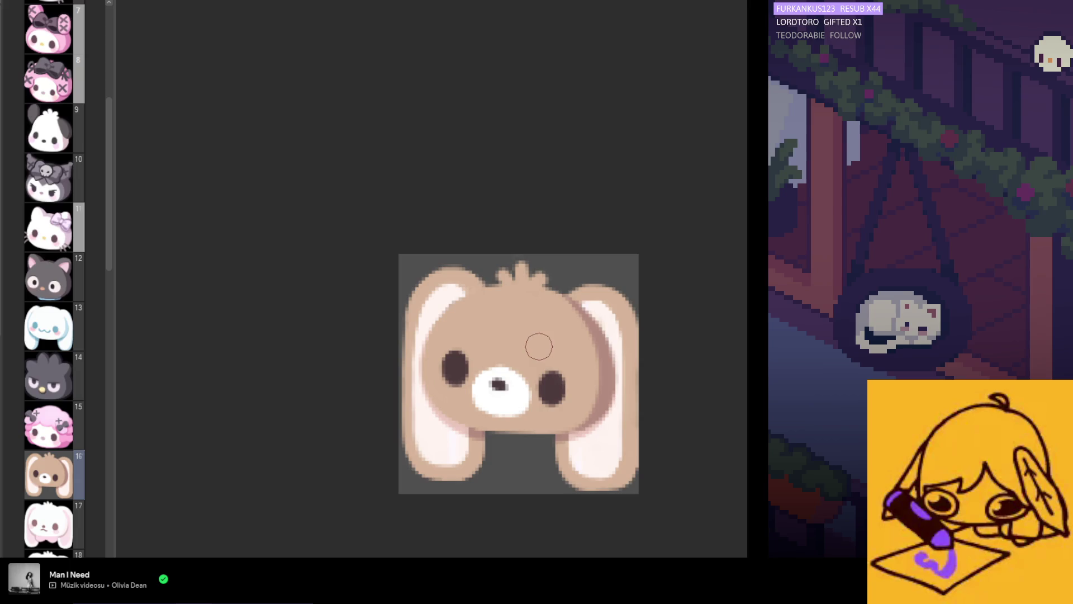
scroll(560, 468, down, 3)
scroll(561, 467, up, 2)
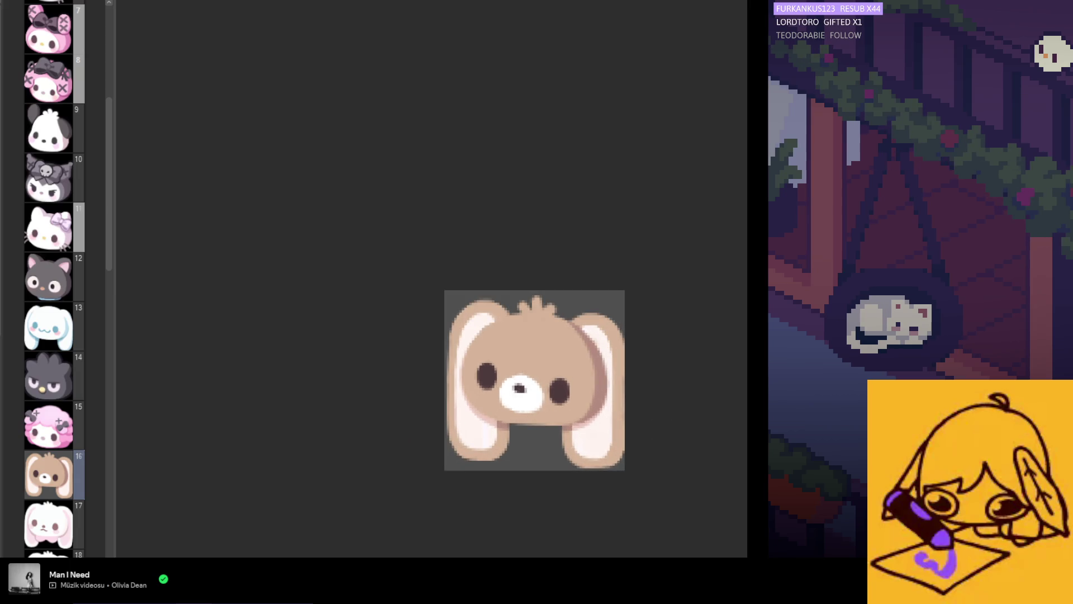
scroll(422, 400, up, 1)
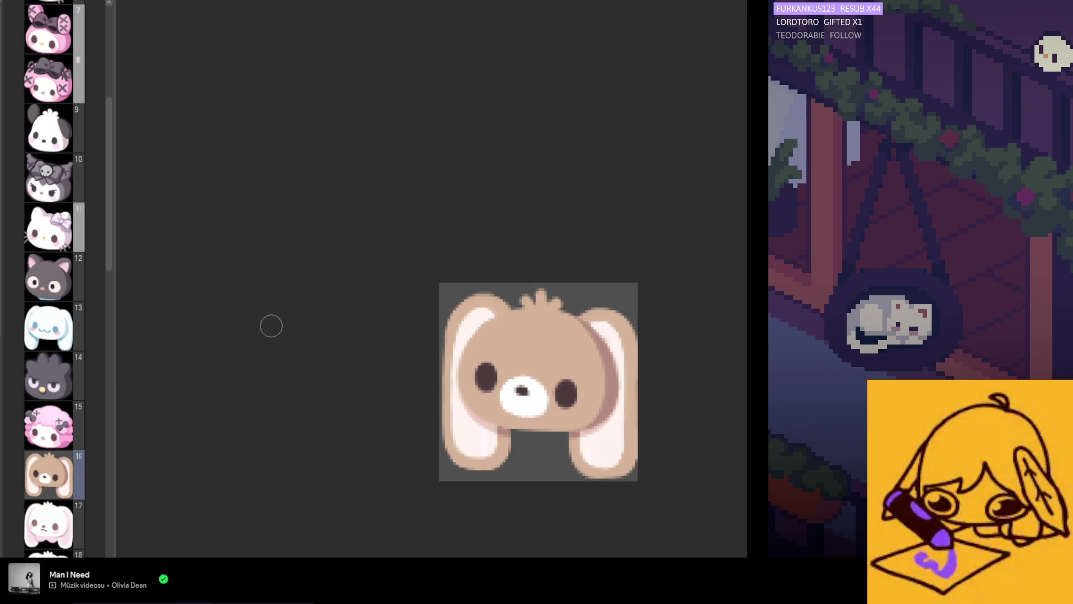
scroll(704, 405, up, 2)
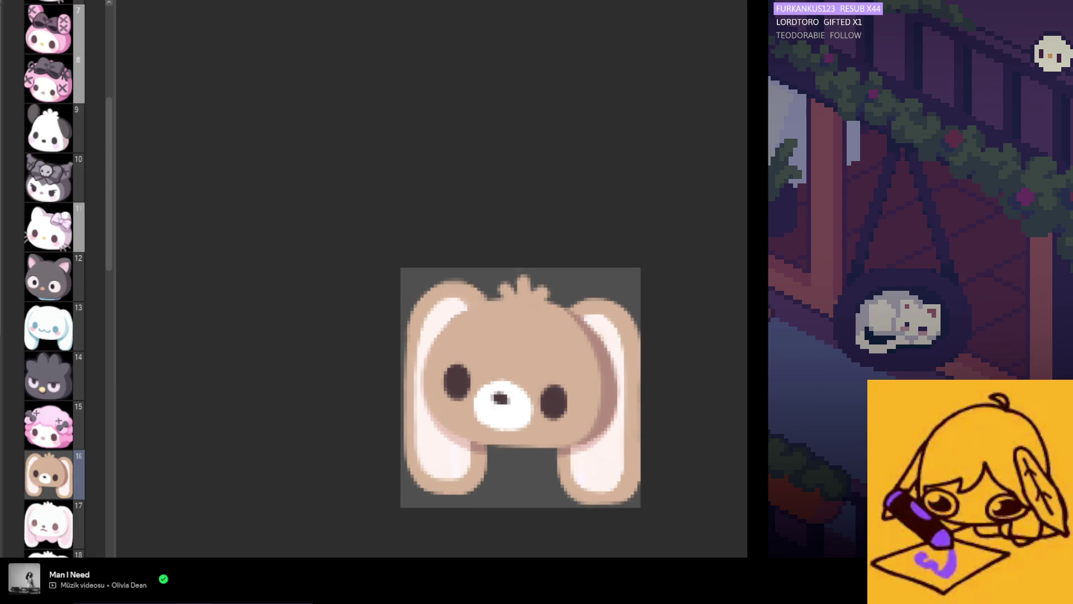
key(ctrl+z)
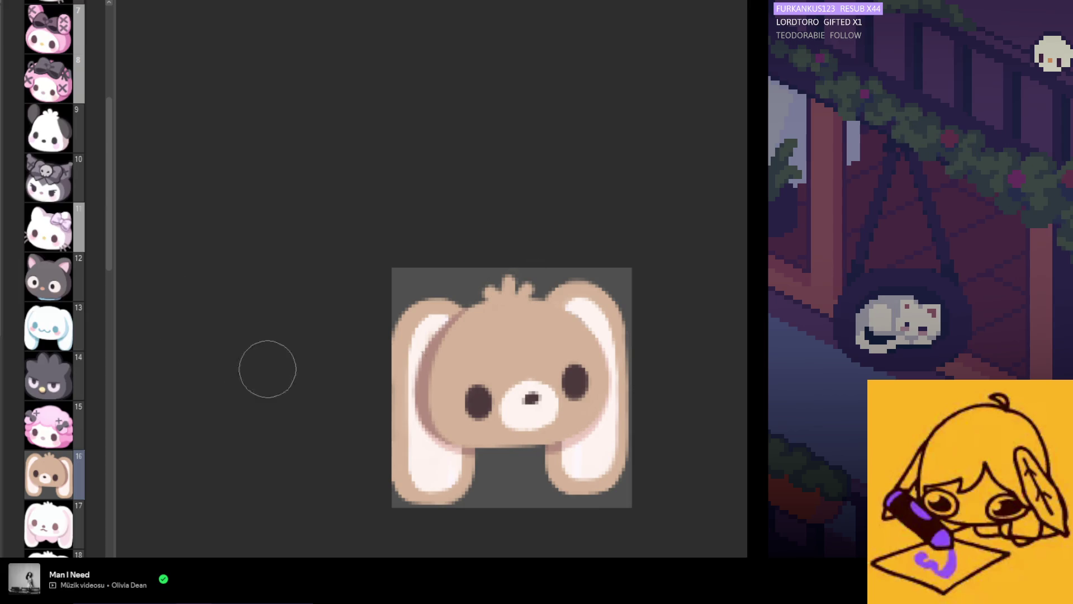
key(h)
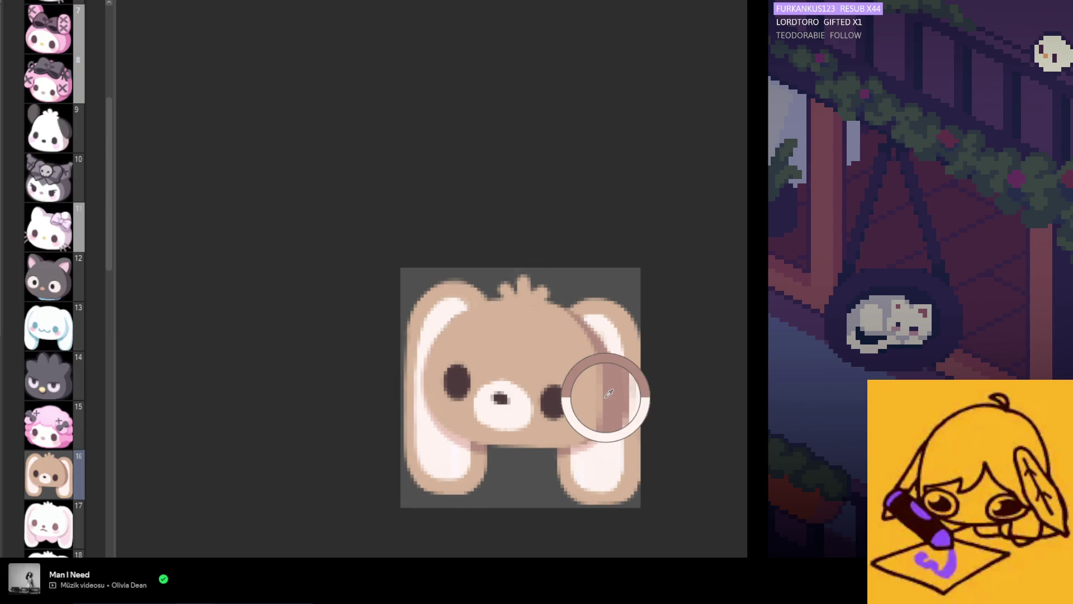
key(ctrl+plus)
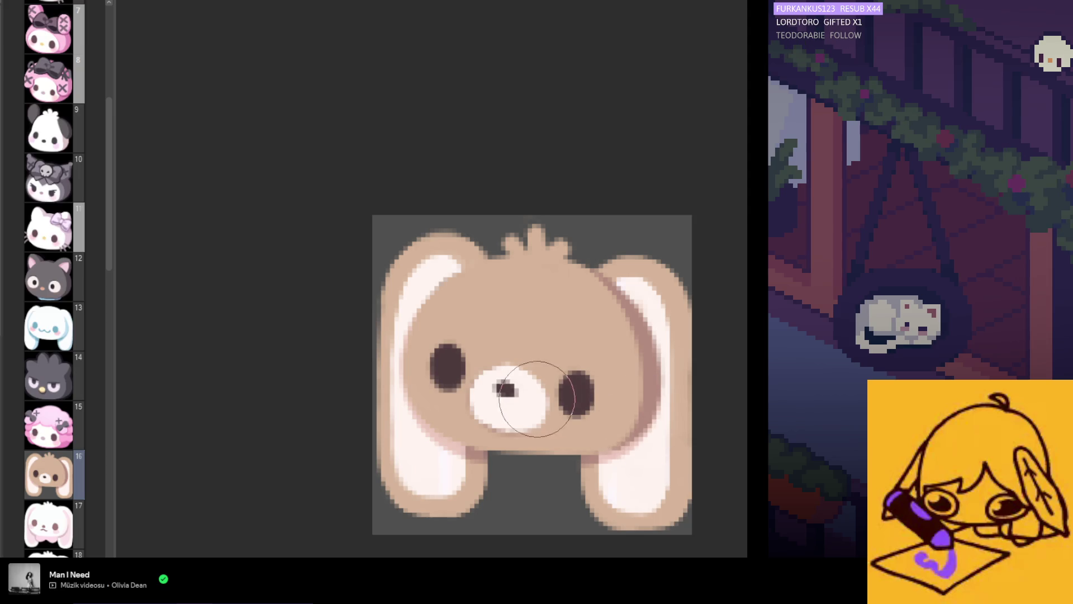
scroll(447, 289, down, 2)
scroll(448, 289, down, 1)
scroll(435, 332, up, 2)
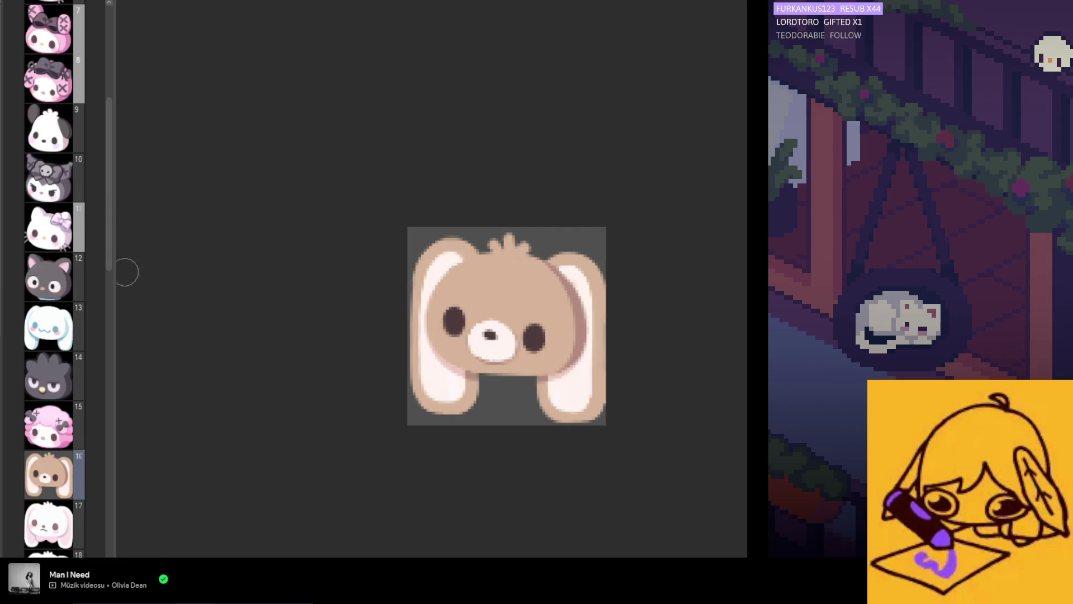
scroll(487, 299, down, 1)
scroll(503, 313, up, 1)
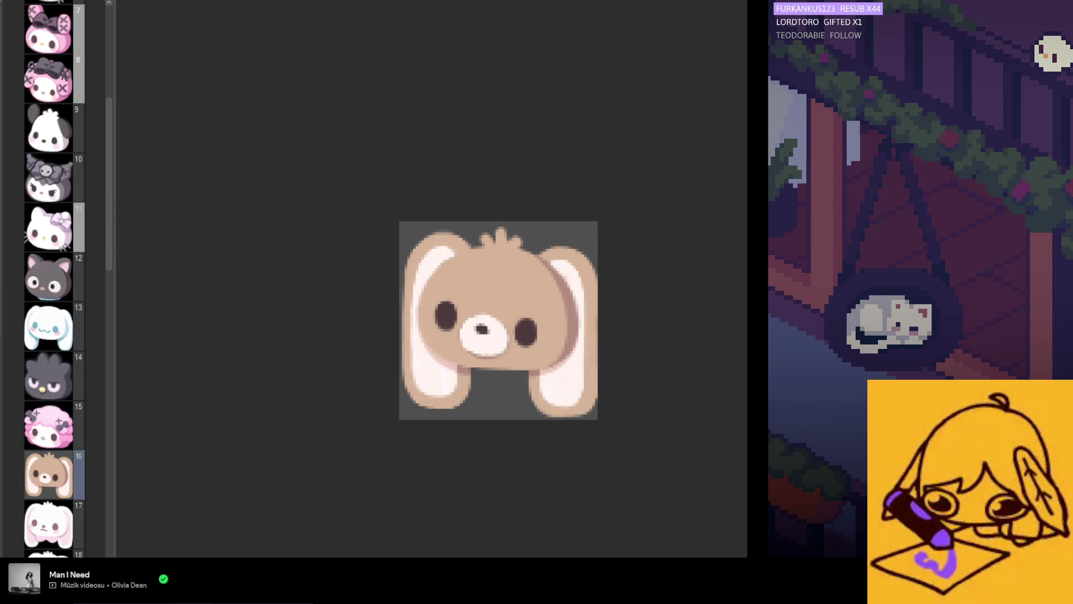
scroll(621, 272, up, 1)
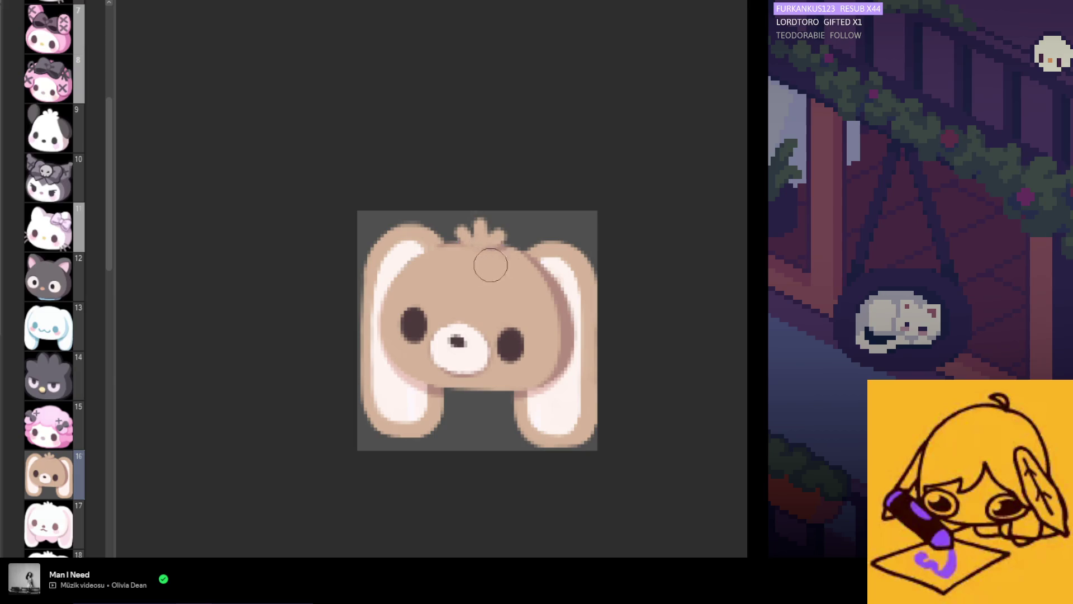
scroll(594, 299, down, 2)
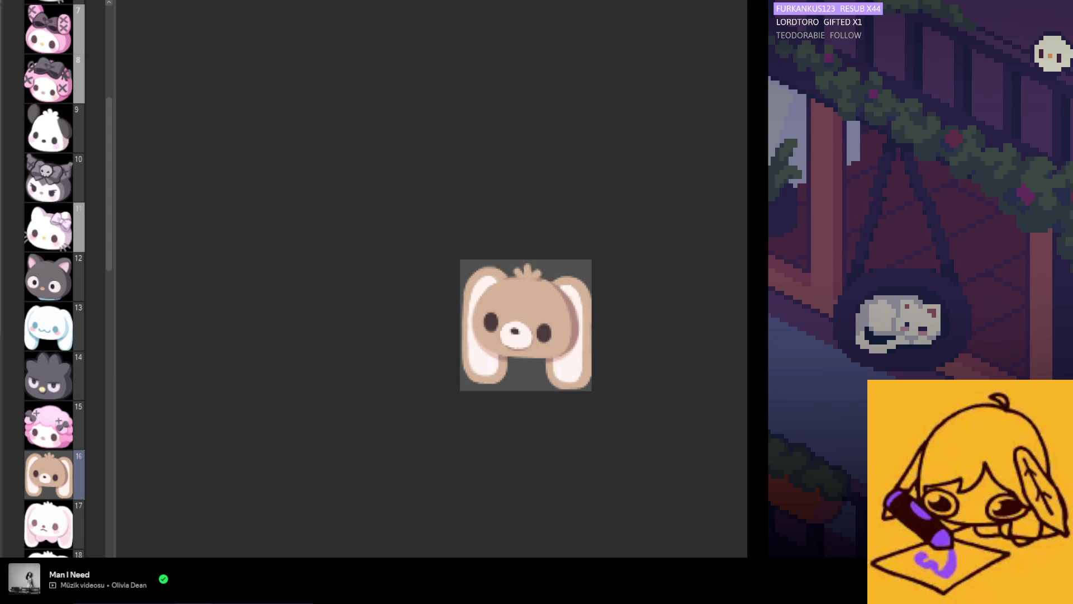
scroll(551, 284, up, 2)
drag(506, 302, 495, 305)
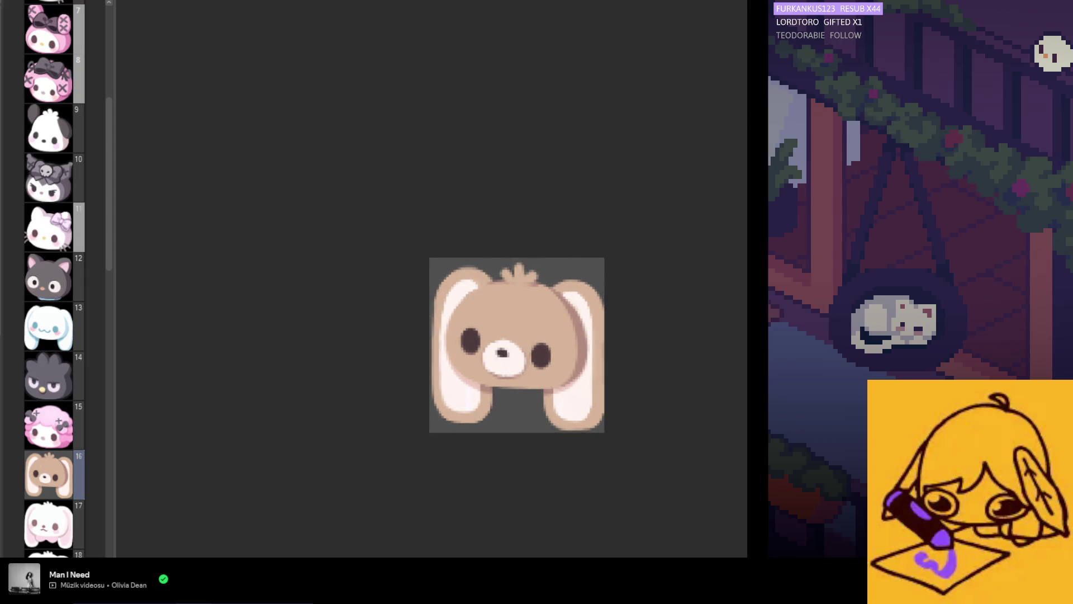
drag(560, 277, 492, 302)
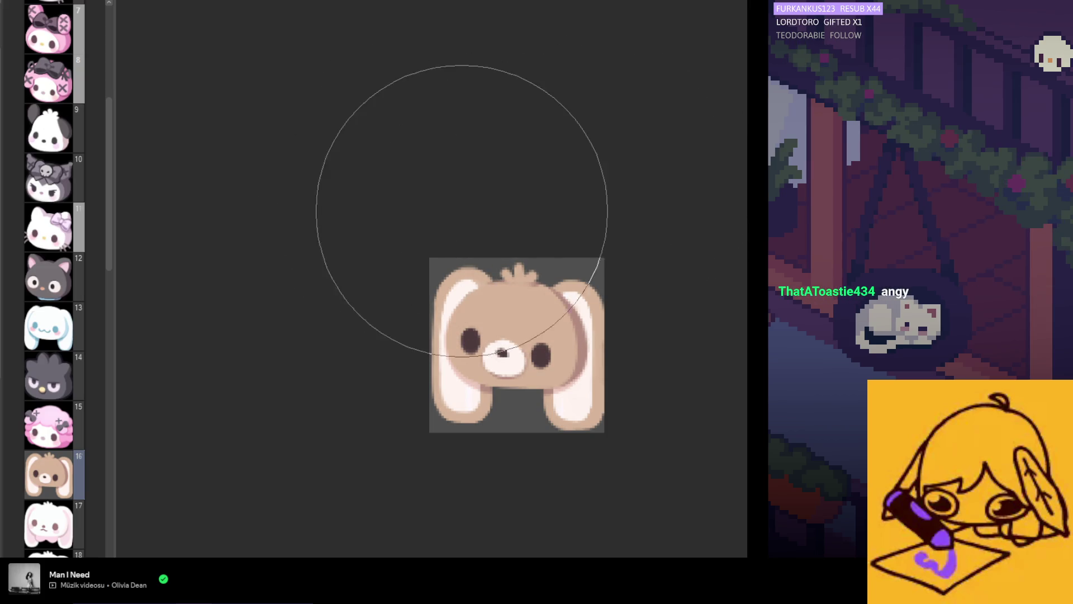
alt+click(526, 315)
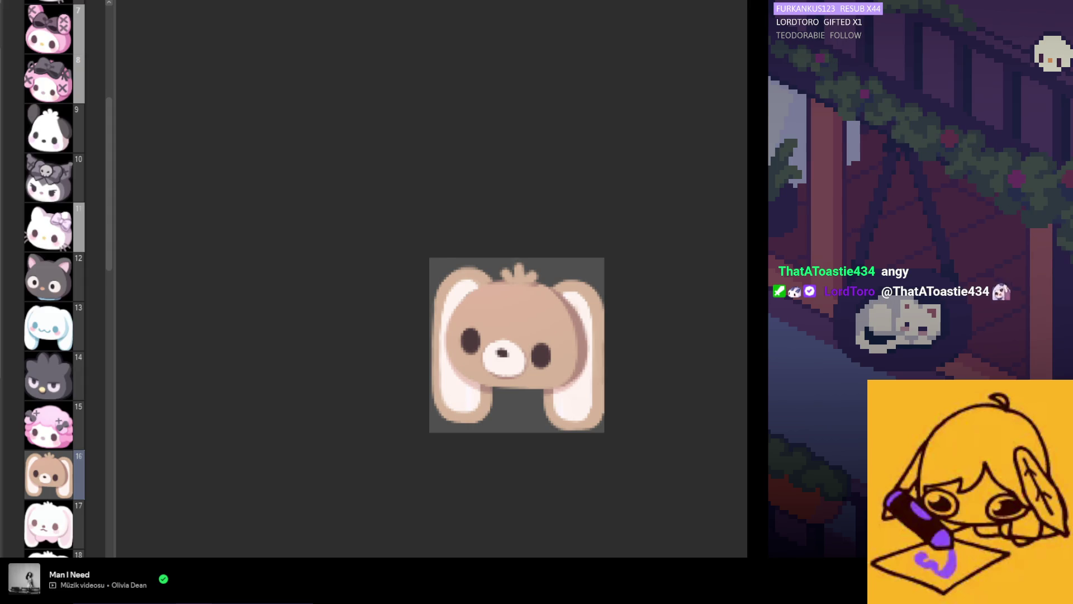
click(504, 359)
key(ctrl+z)
alt+click(511, 327)
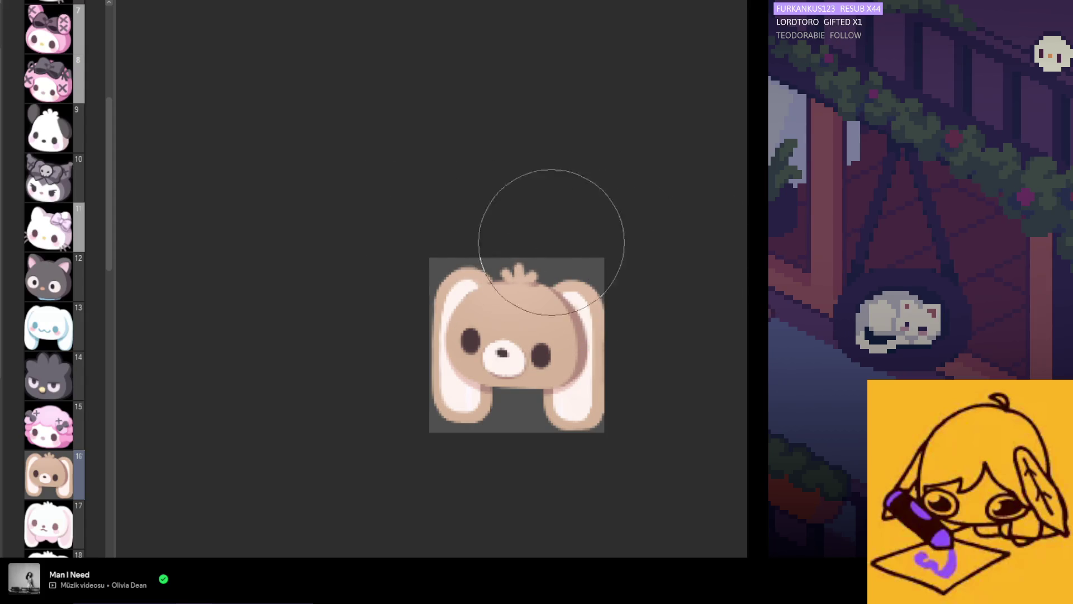
key(ctrl+minus)
key(ctrl+minus)
key(ctrl+plus)
key(ctrl+plus)
key(ctrl+plus)
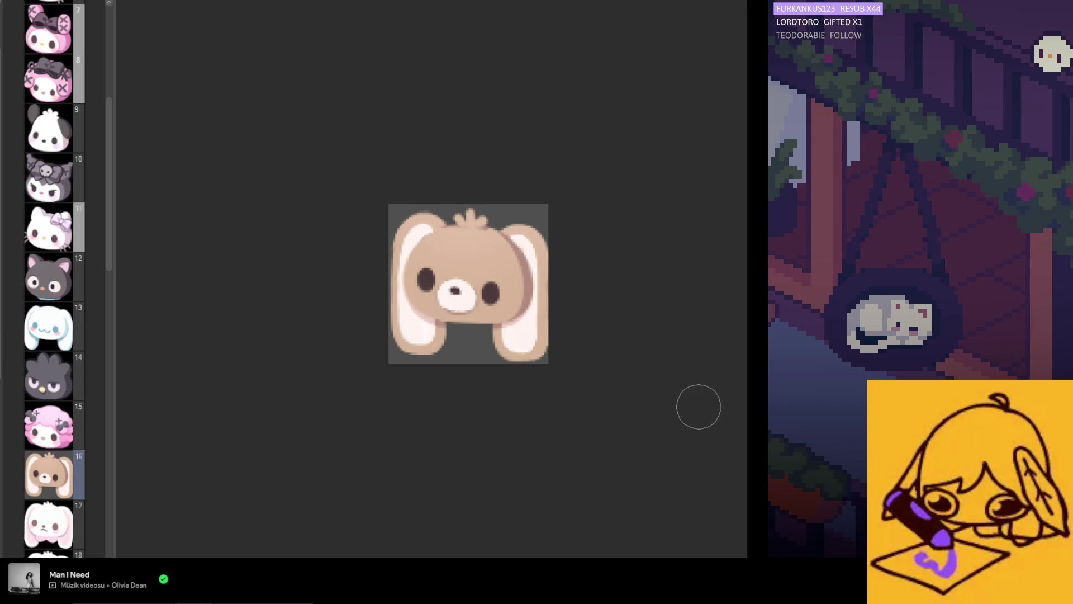
key(ctrl+minus)
key(ctrl+minus)
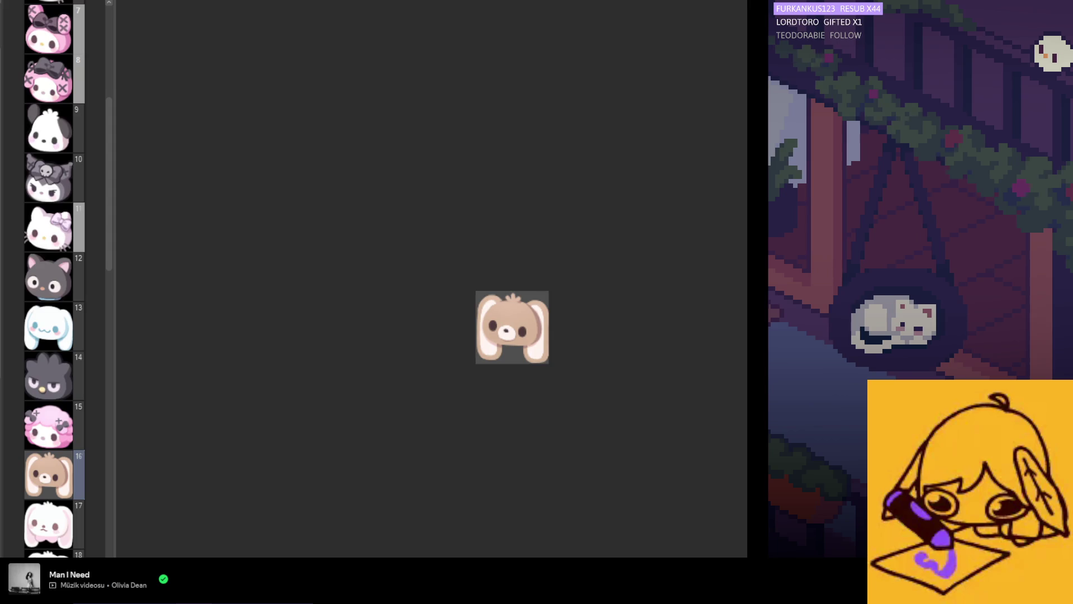
key(ctrl+plus)
scroll(511, 334, up, 2)
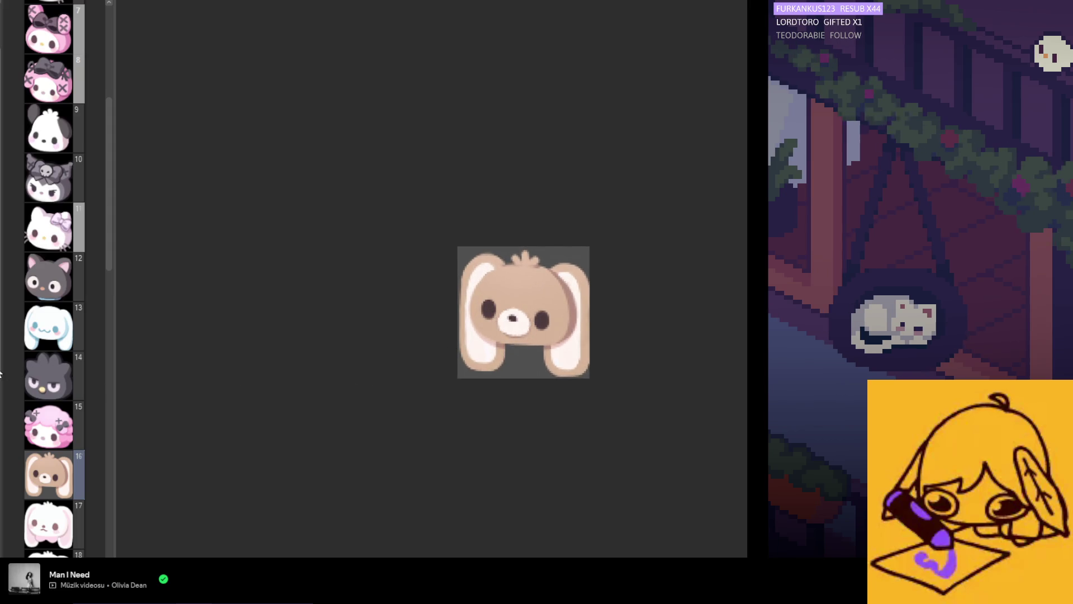
scroll(649, 376, up, 2)
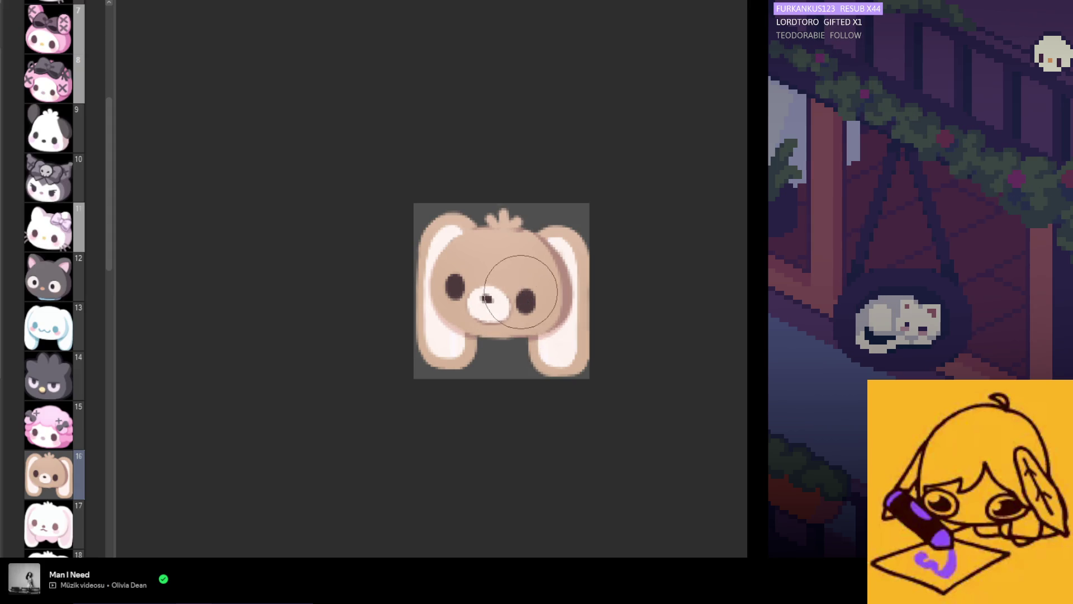
scroll(492, 414, down, 2)
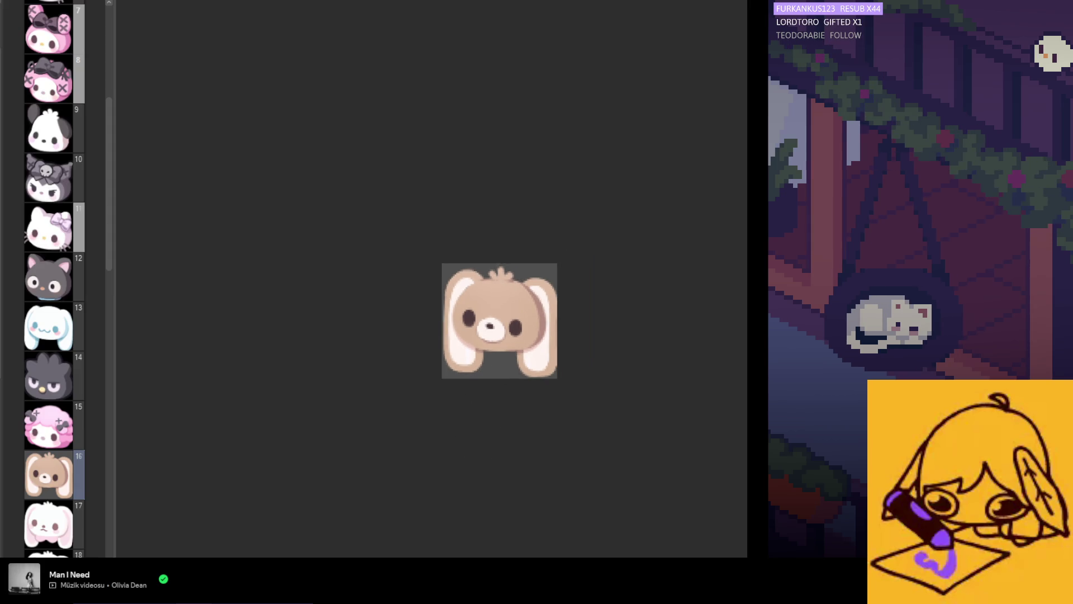
scroll(479, 360, up, 1)
scroll(537, 462, down, 2)
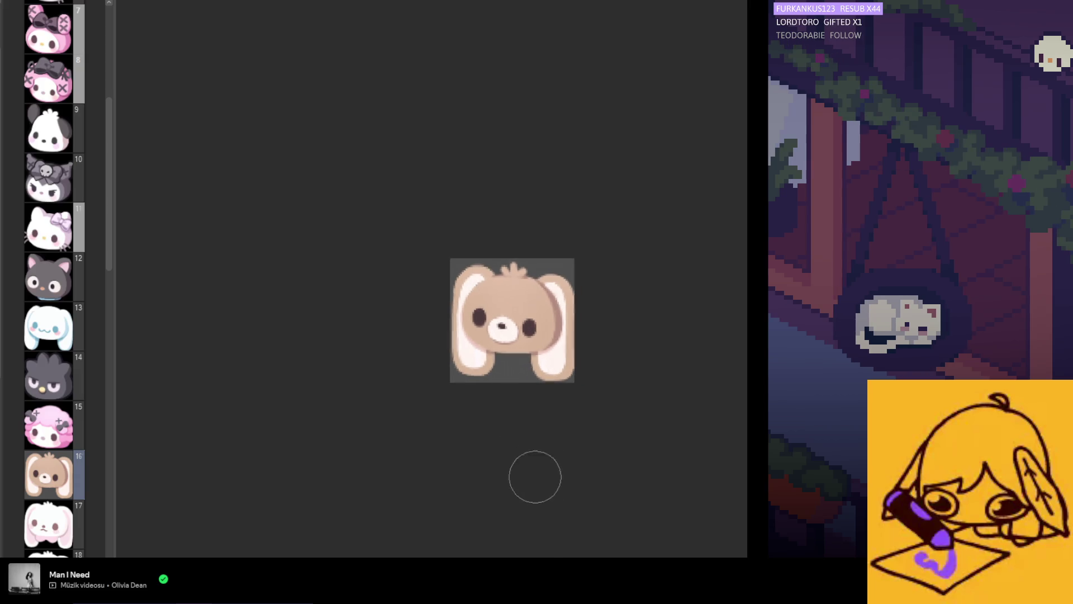
scroll(537, 462, down, 1)
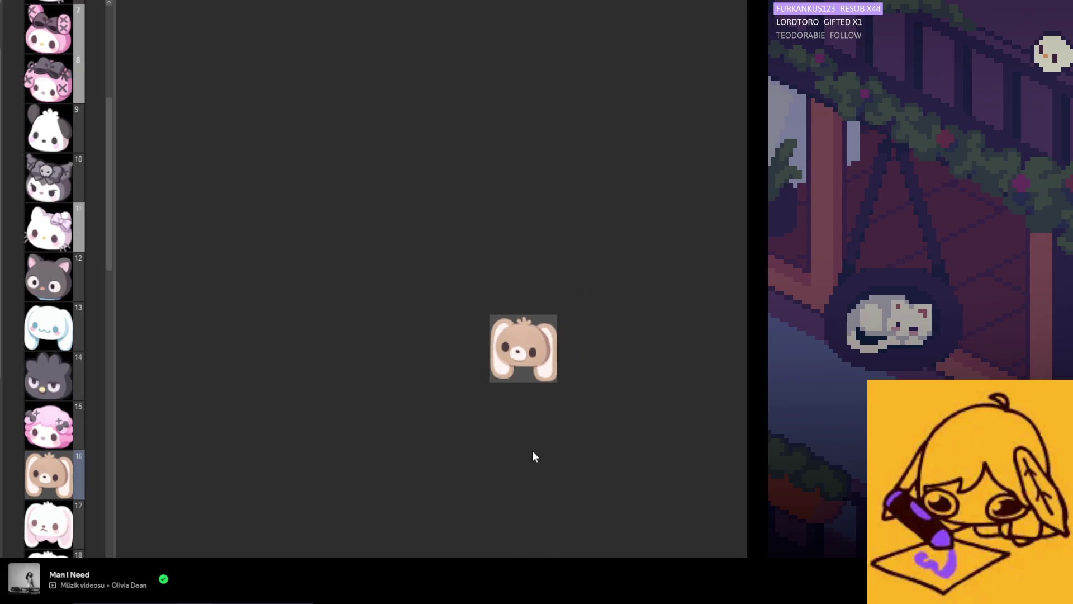
scroll(532, 451, up, 1)
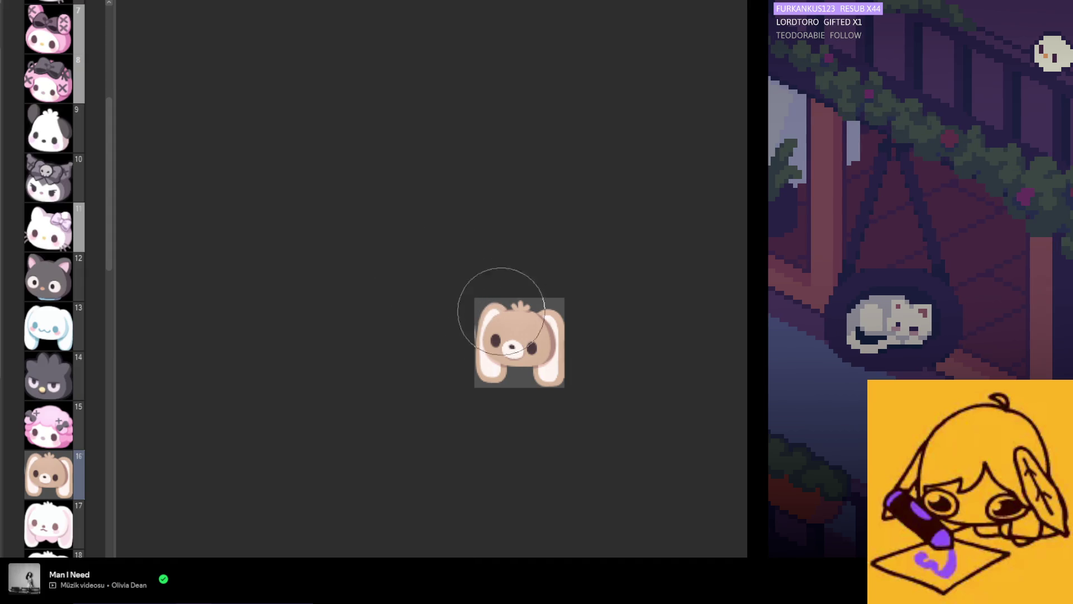
scroll(485, 306, up, 2)
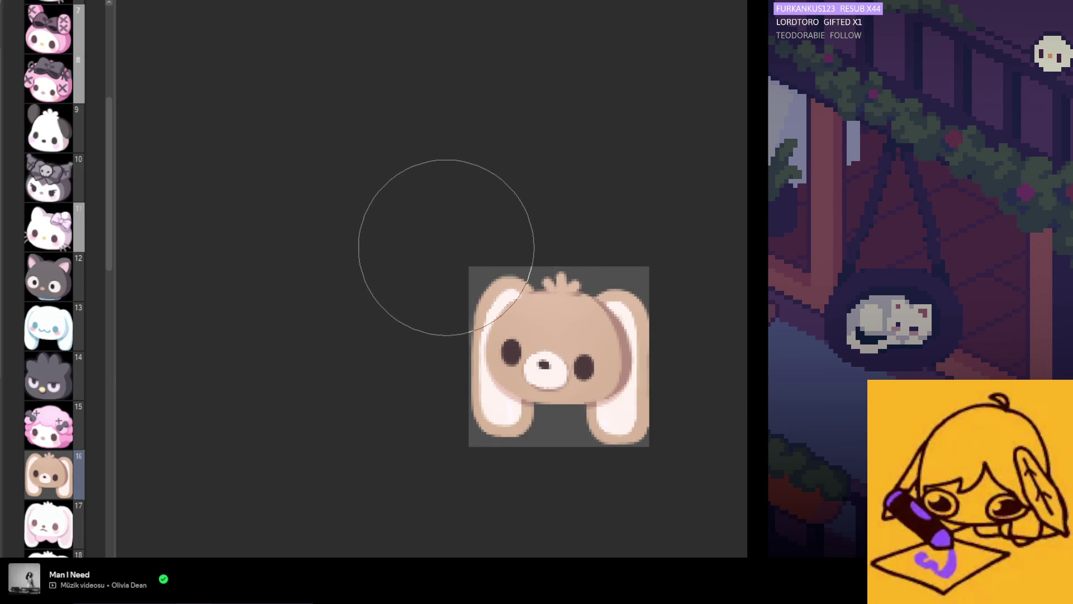
scroll(474, 262, down, 1)
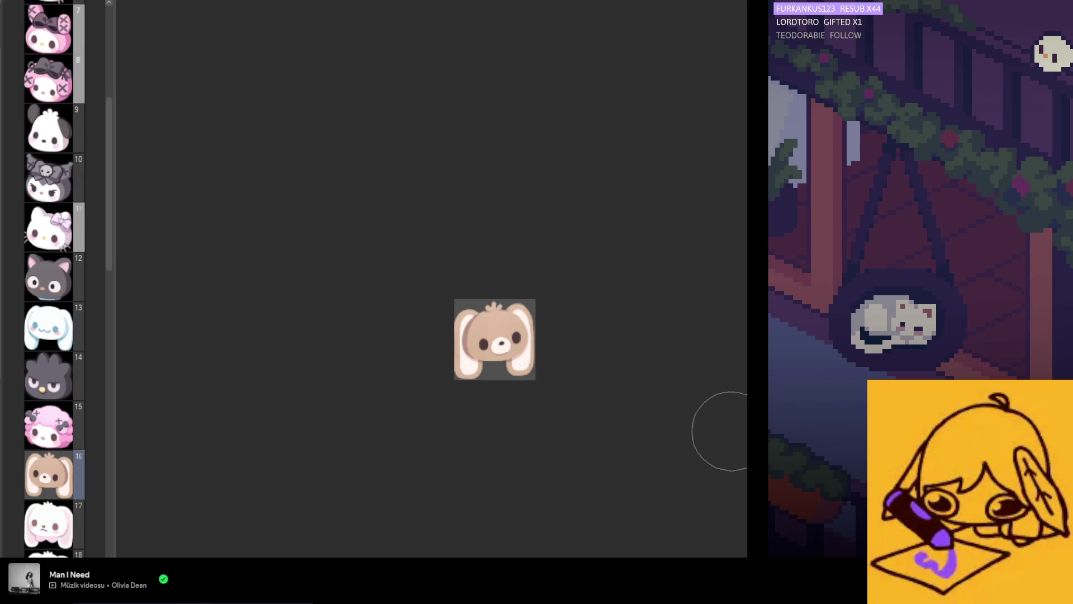
scroll(492, 342, up, 2)
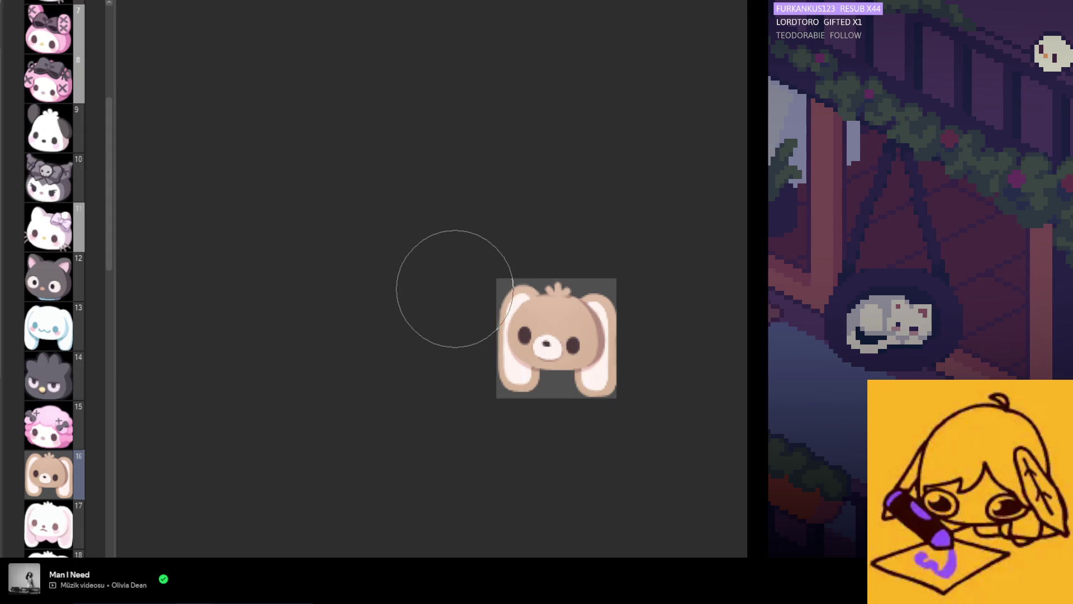
scroll(483, 389, up, 1)
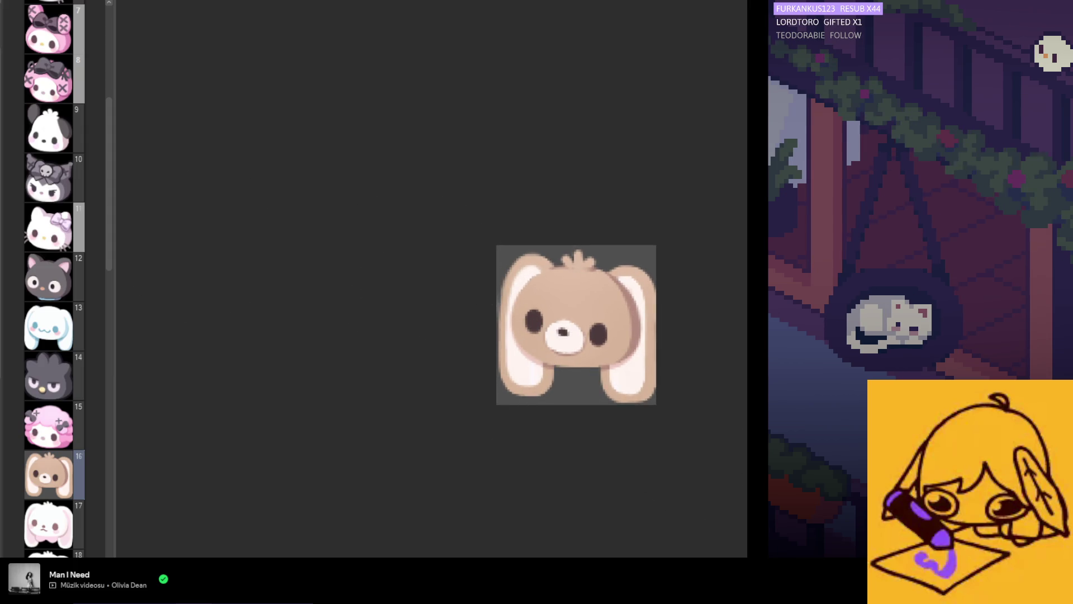
scroll(566, 317, up, 1)
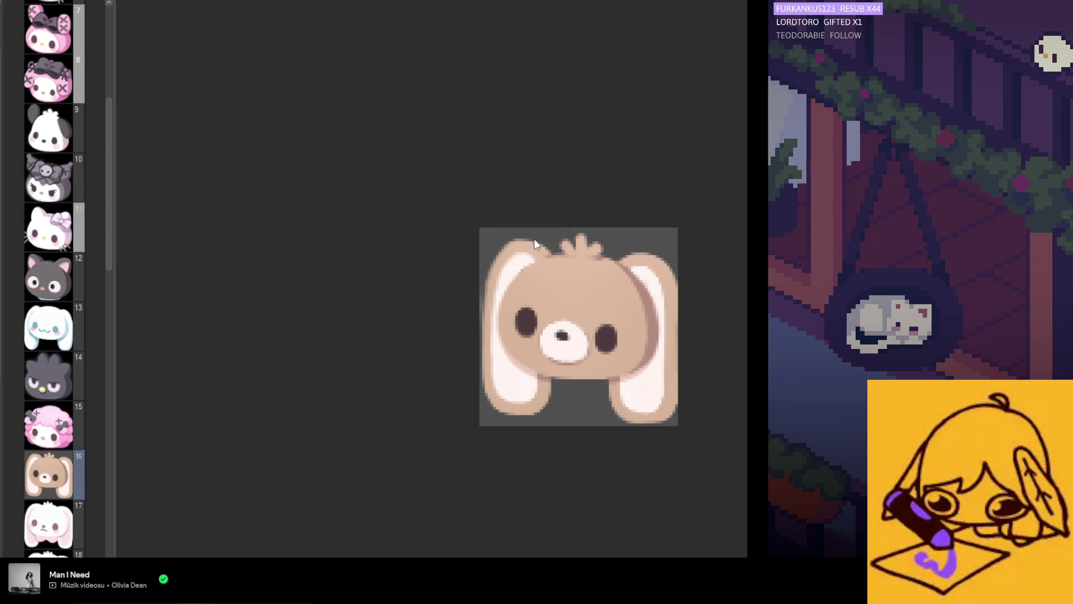
- Paint a brown rim along the outer edge of the bunny's left ear
drag(503, 254, 502, 273)
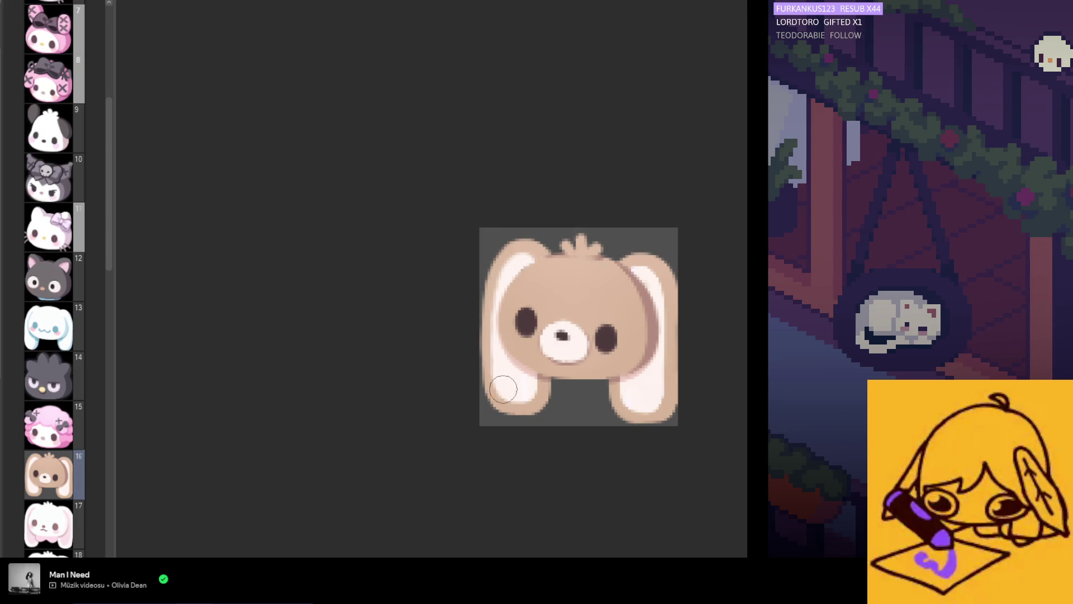
scroll(469, 291, down, 3)
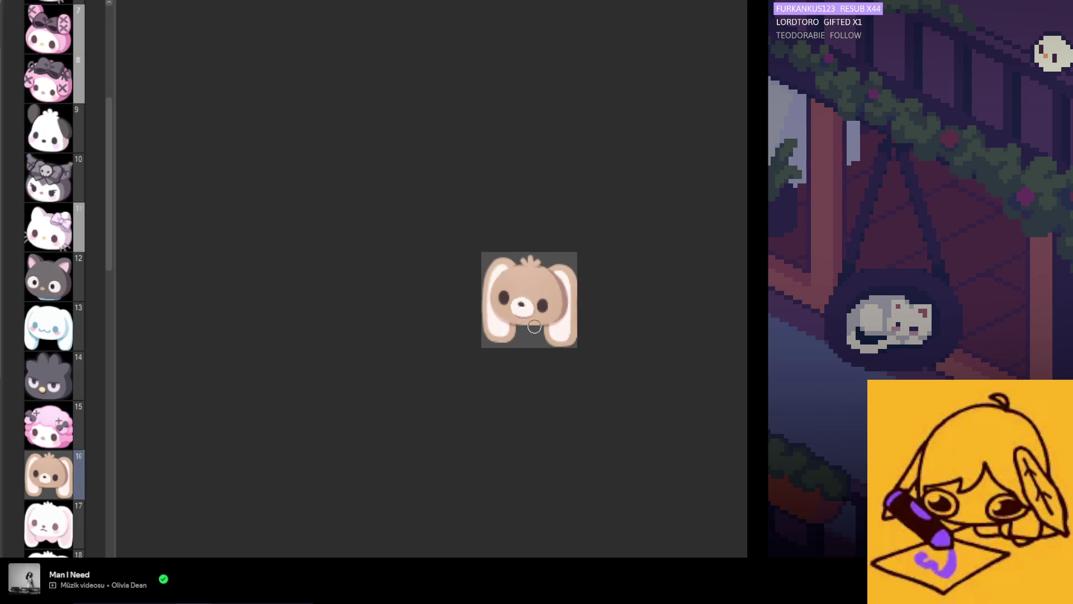
scroll(523, 306, up, 2)
scroll(523, 306, up, 2)
scroll(524, 307, down, 1)
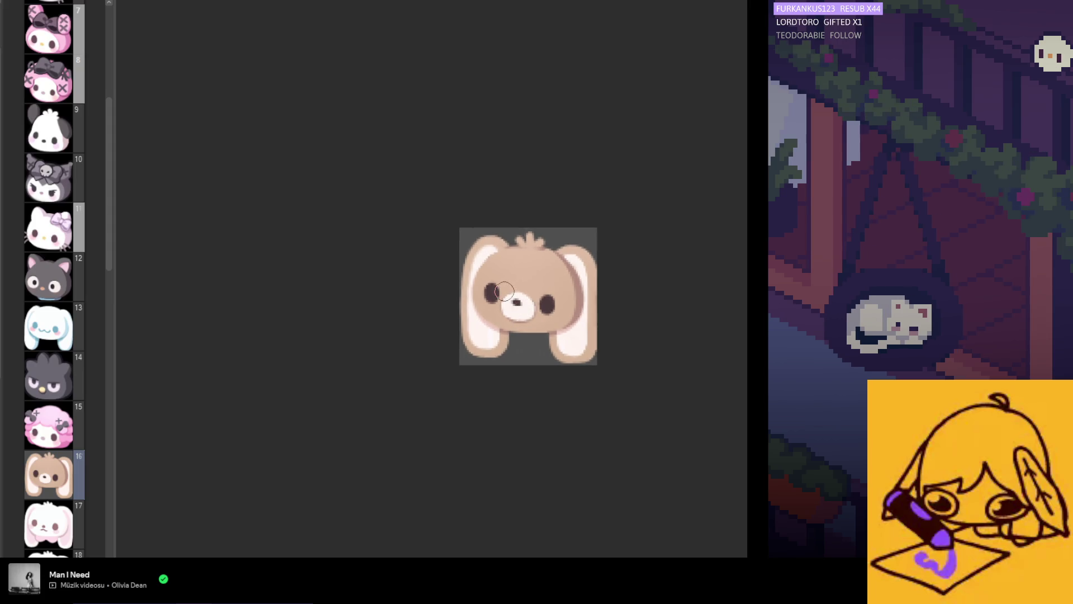
- Zoom in on the face and lasso the bunny's nose and right eye
scroll(528, 285, down, 1)
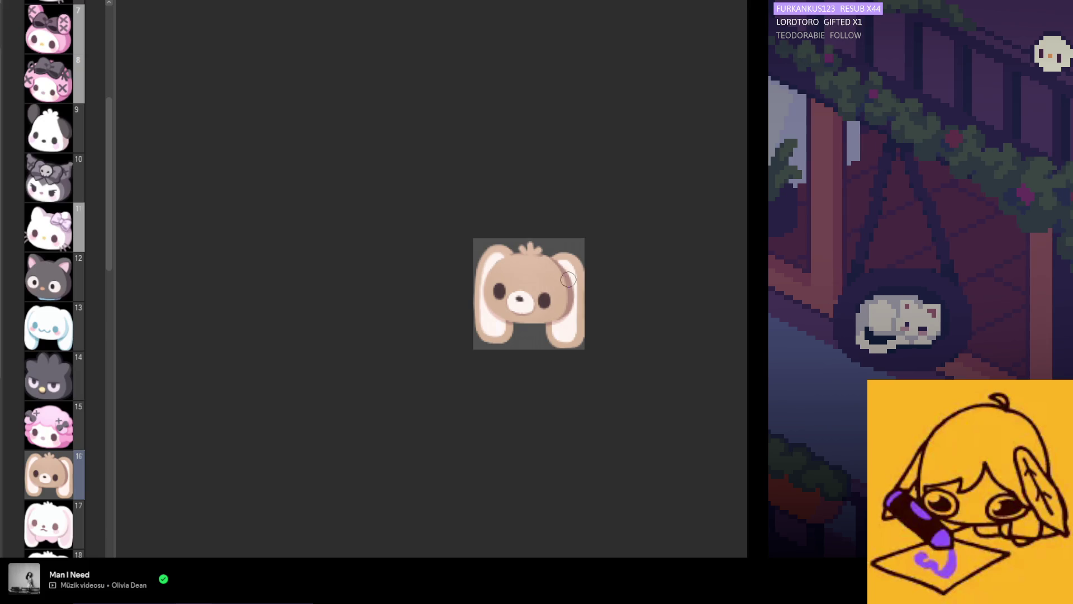
scroll(566, 326, up, 2)
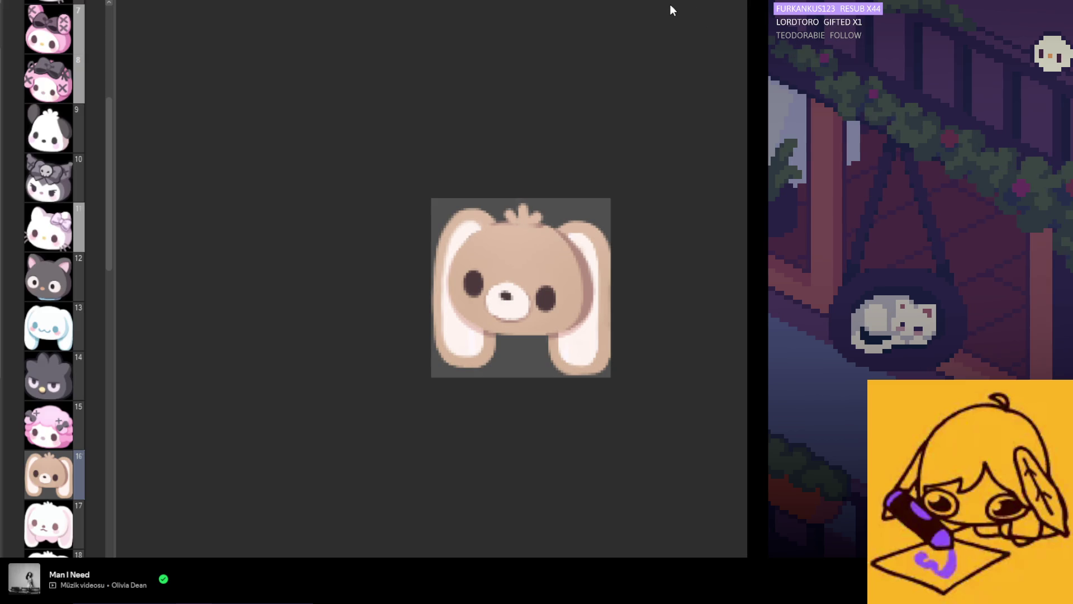
scroll(537, 283, up, 1)
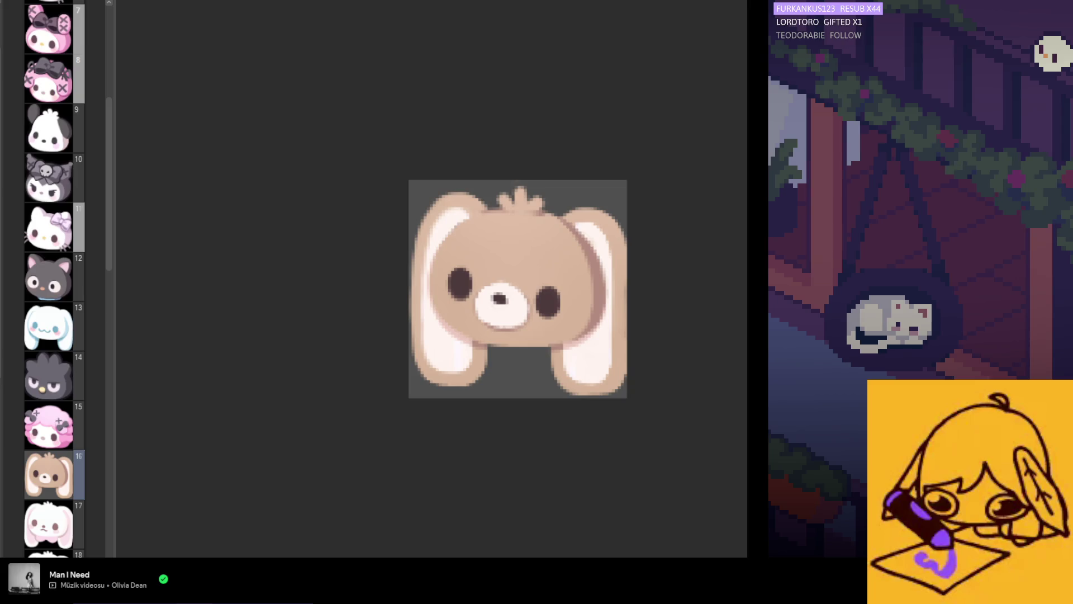
scroll(552, 316, up, 1)
drag(483, 260, 613, 327)
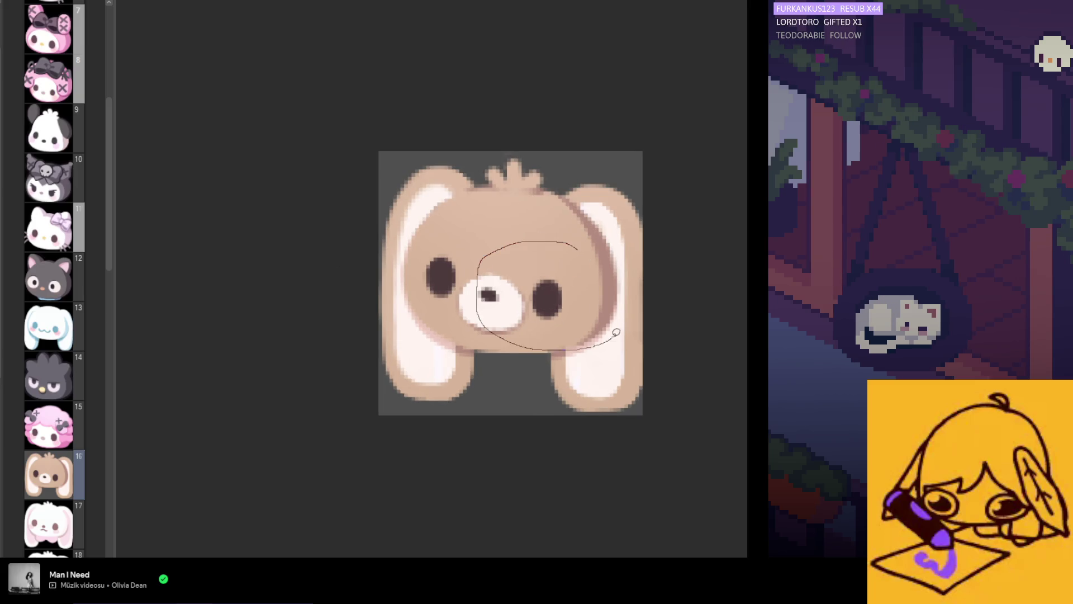
- Transform the selected nose and right eye to shift them slightly right, then confirm
click(594, 373)
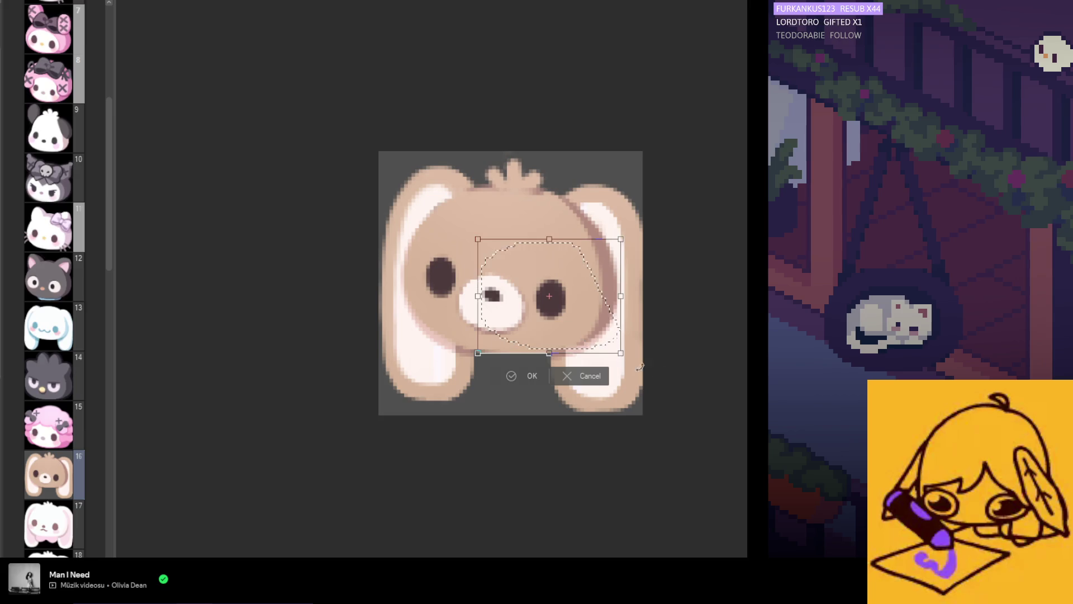
drag(587, 311, 591, 308)
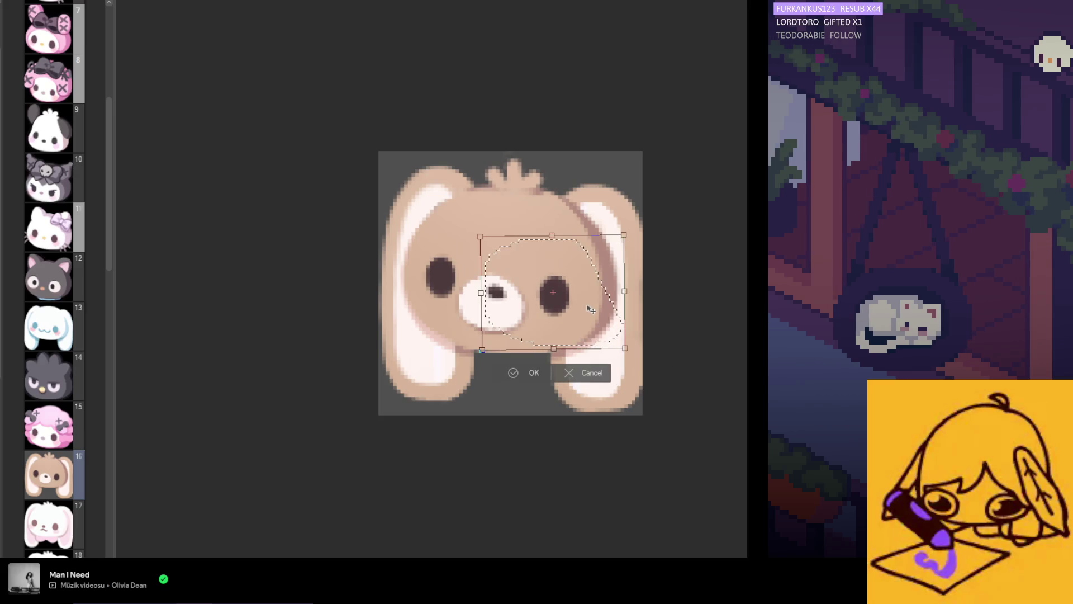
click(523, 372)
scroll(525, 392, down, 4)
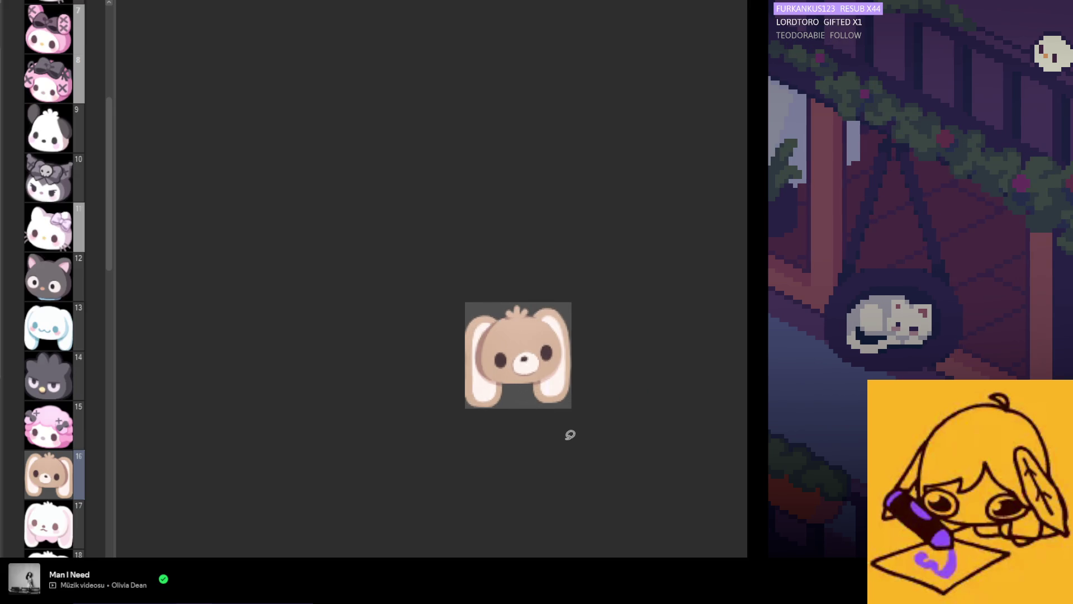
scroll(536, 395, up, 4)
- Select just the nose and fine-tune its placement with Ctrl+T, restoring the white muzzle afterwards
mouse_move(452, 279)
mouse_down()
mouse_move(479, 282)
mouse_move(447, 316)
mouse_up()
key(ctrl+t)
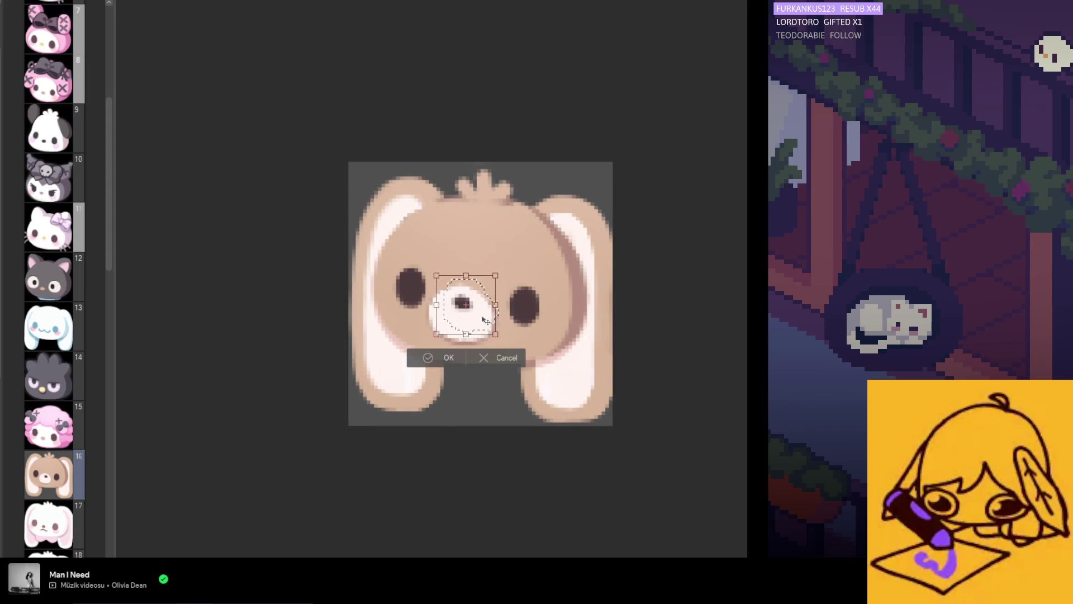
click(447, 358)
scroll(455, 392, down, 2)
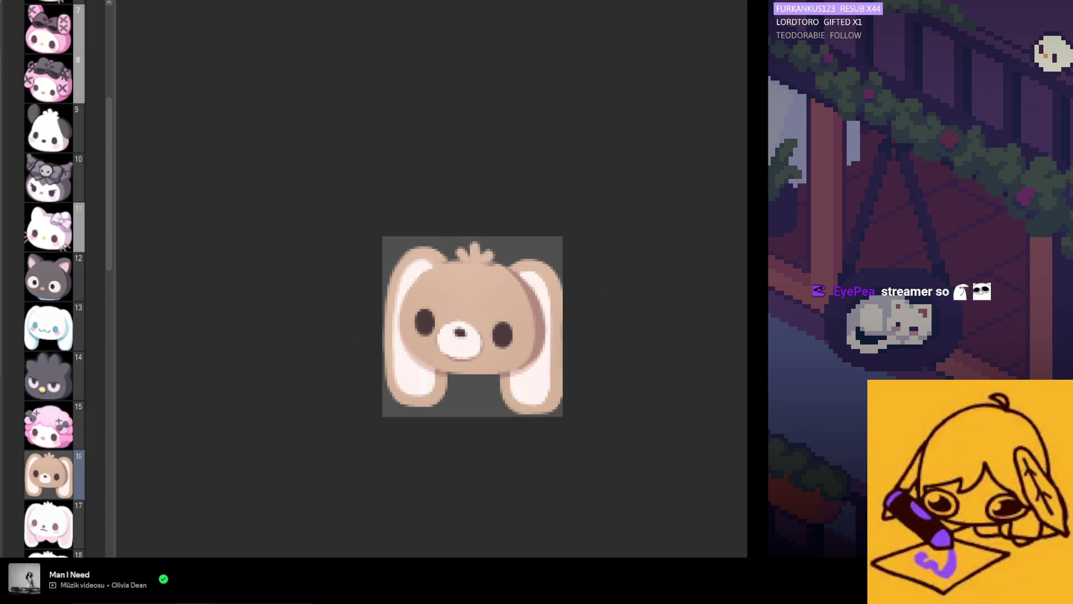
key(alt+BackSpace)
key(ctrl+z)
key(ctrl+z)
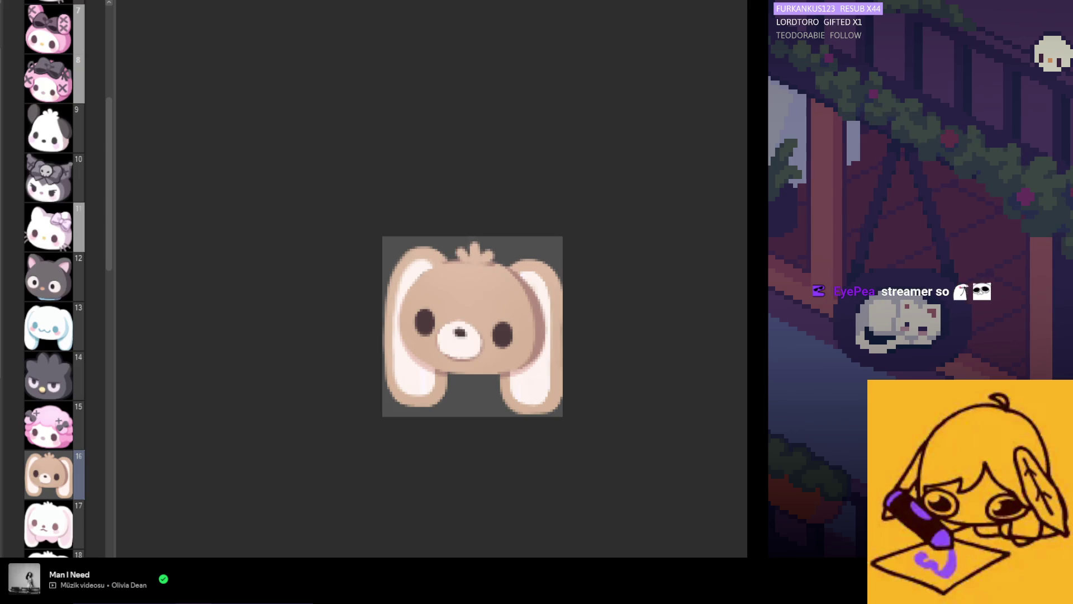
scroll(397, 334, up, 2)
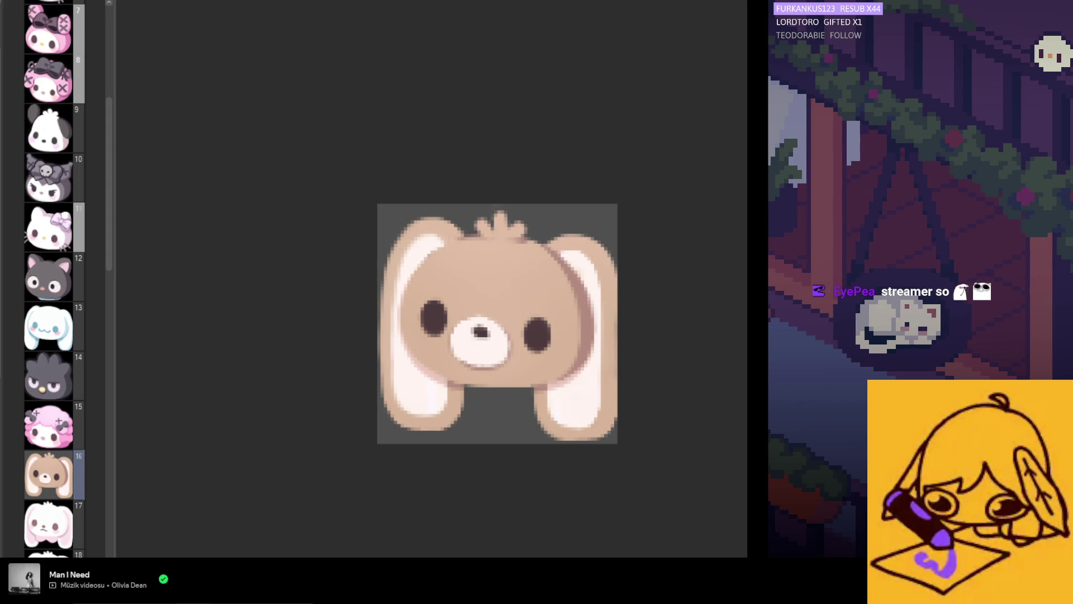
scroll(493, 318, up, 1)
- Select the muzzle and eyes area and try scaling it, then cancel the transform
drag(431, 335, 520, 299)
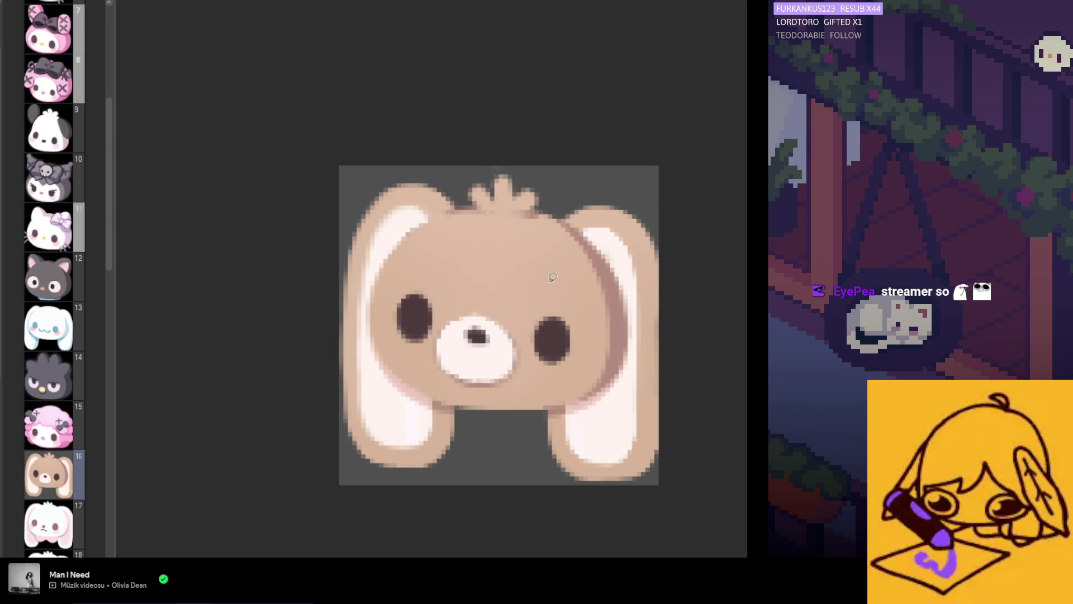
drag(529, 413, 531, 414)
click(542, 439)
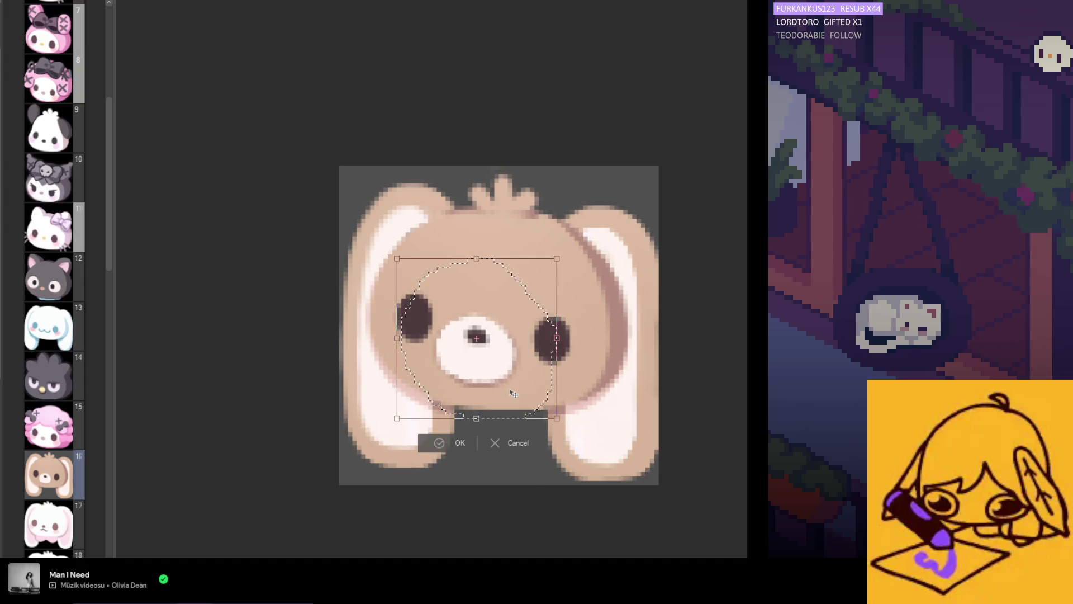
click(464, 442)
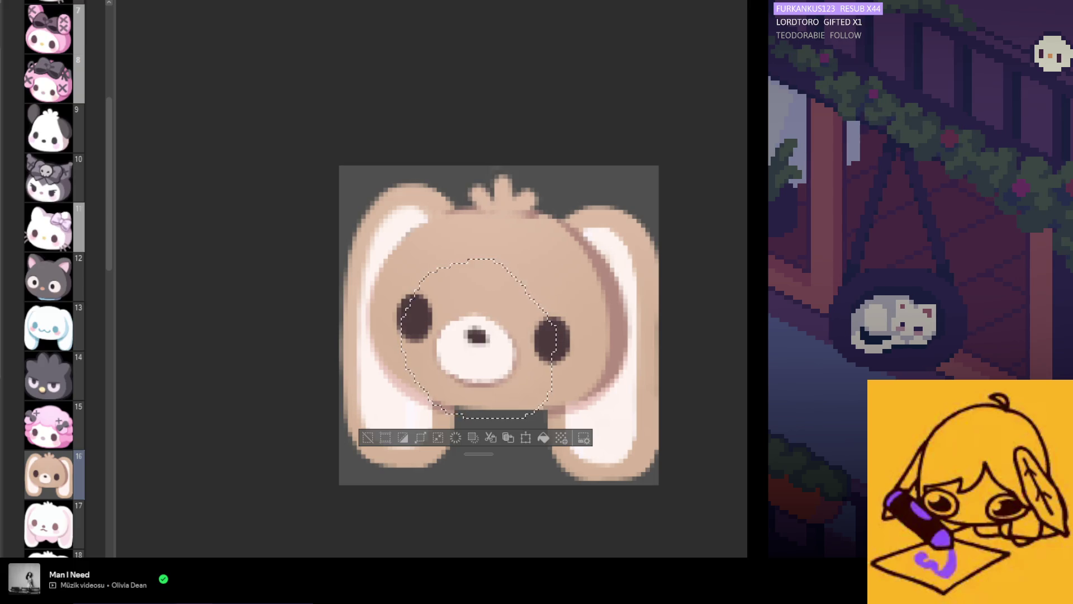
click(526, 438)
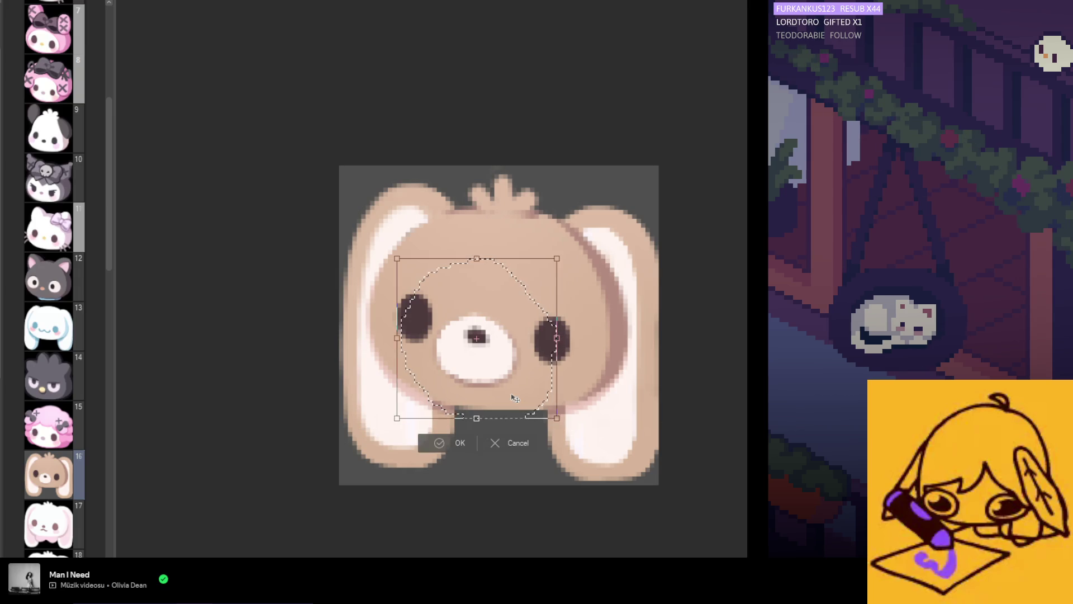
click(521, 447)
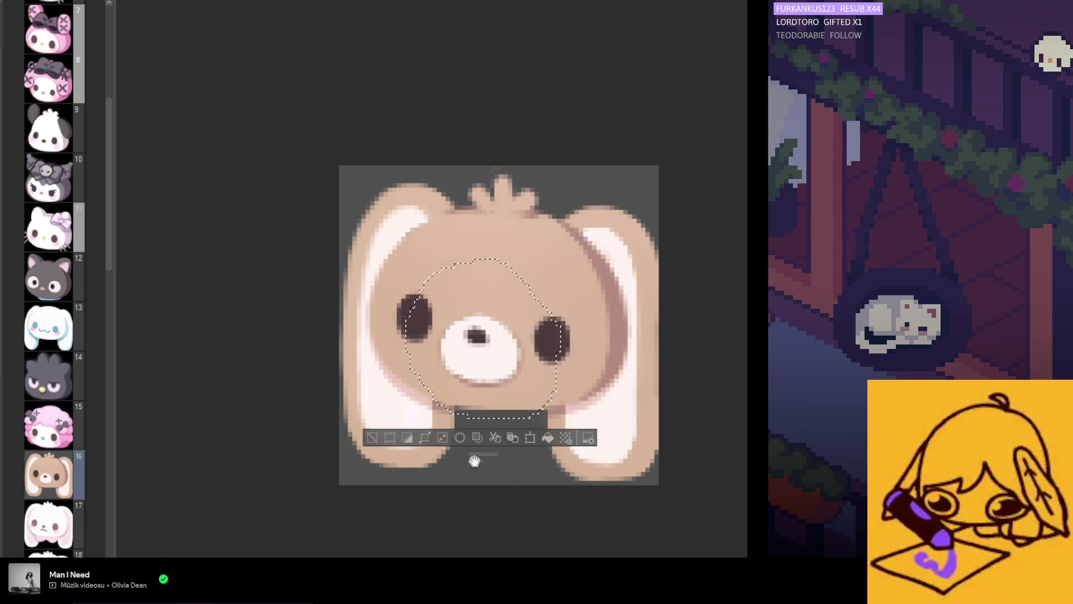
scroll(519, 456, down, 6)
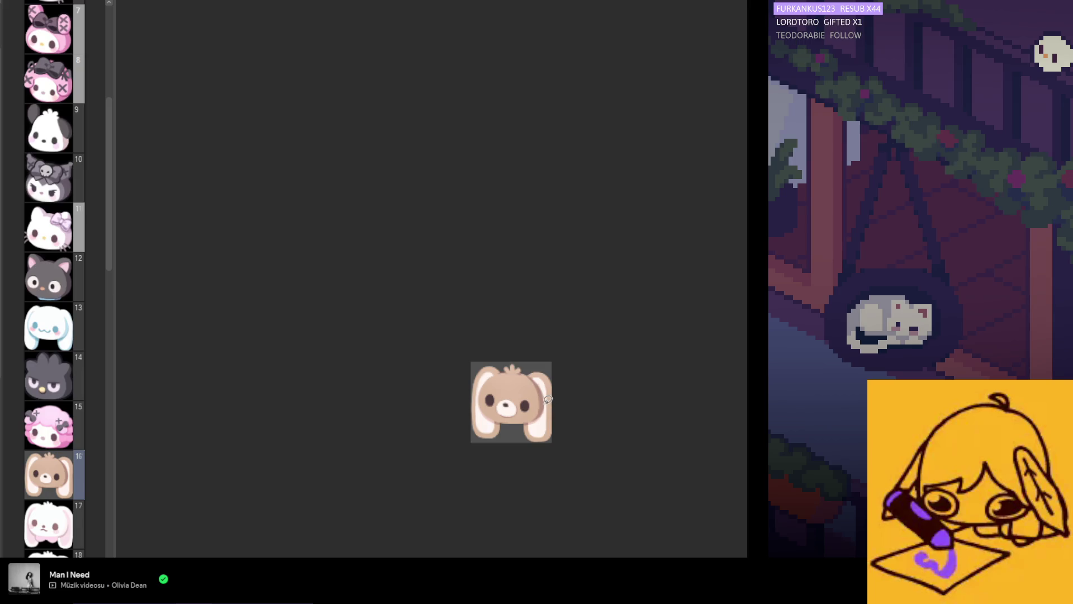
- Trace a thick dark outline around both ears, their tops, and the bottom of the face
scroll(525, 448, up, 1)
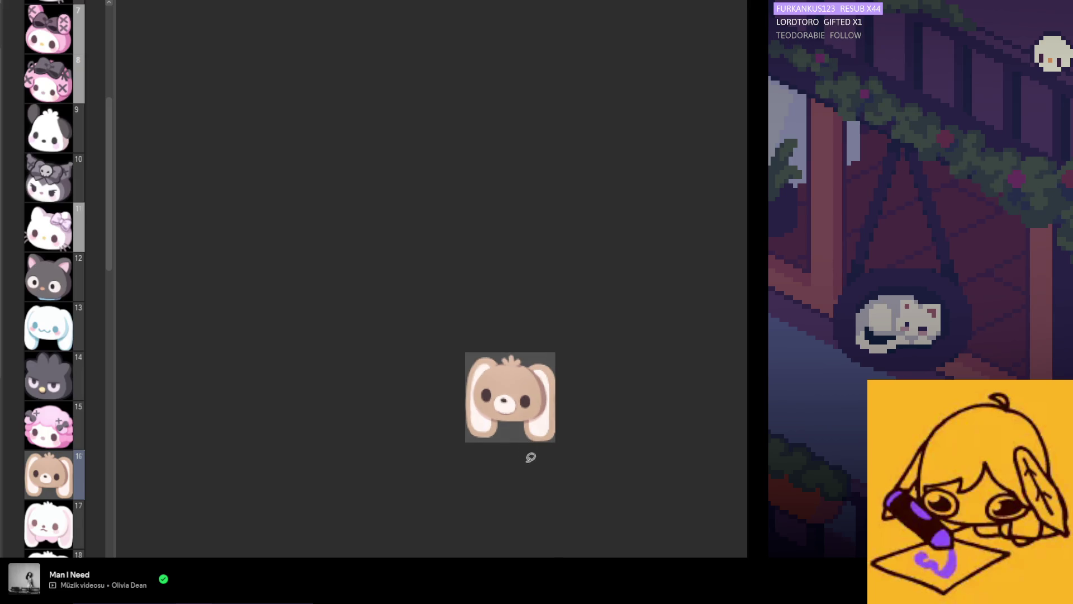
scroll(467, 428, up, 3)
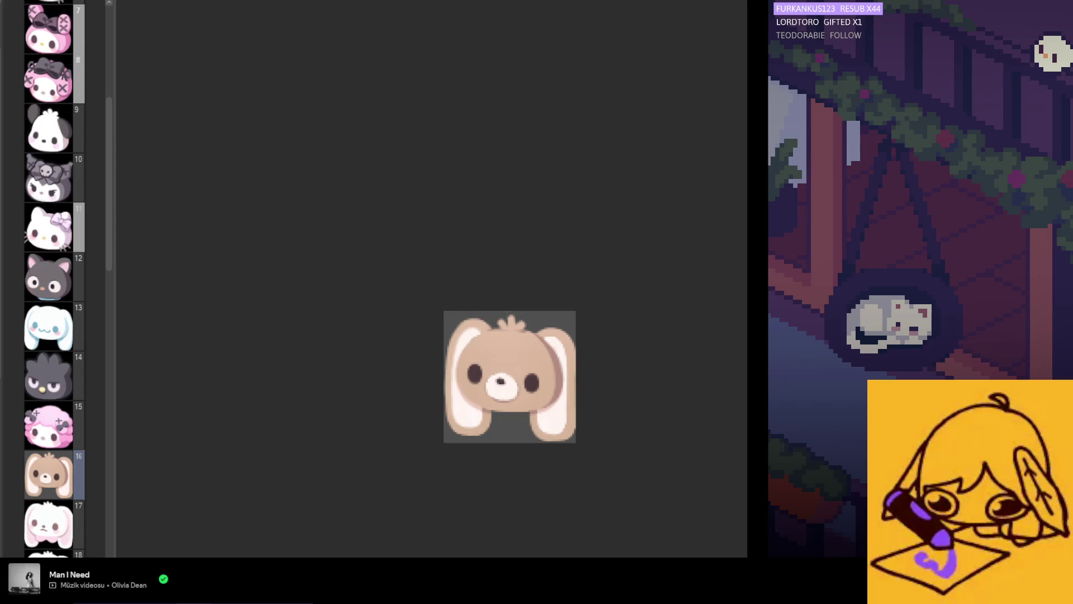
scroll(555, 422, up, 2)
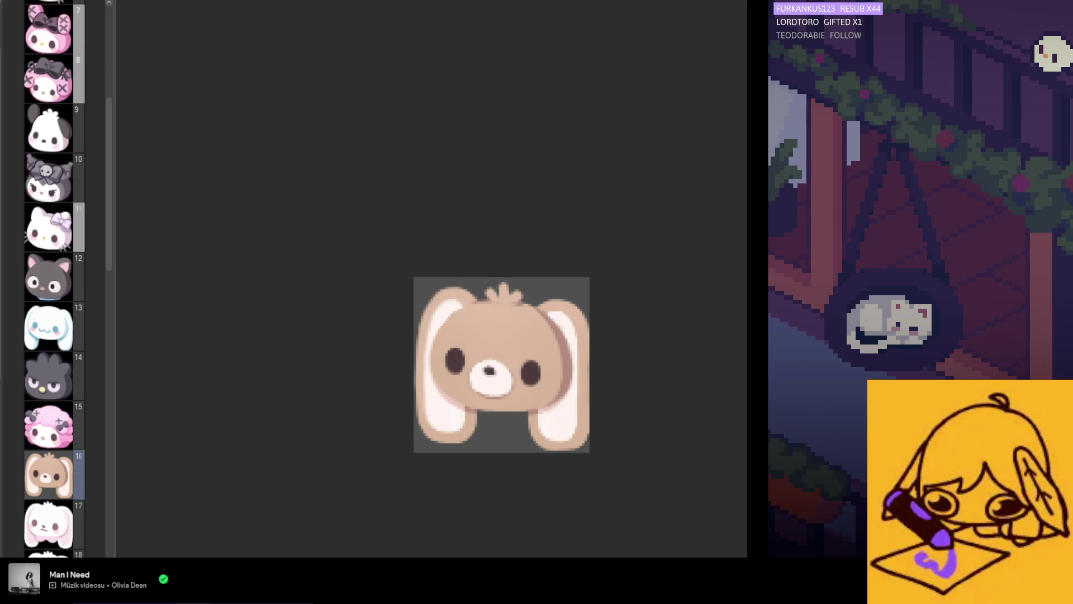
scroll(526, 391, up, 1)
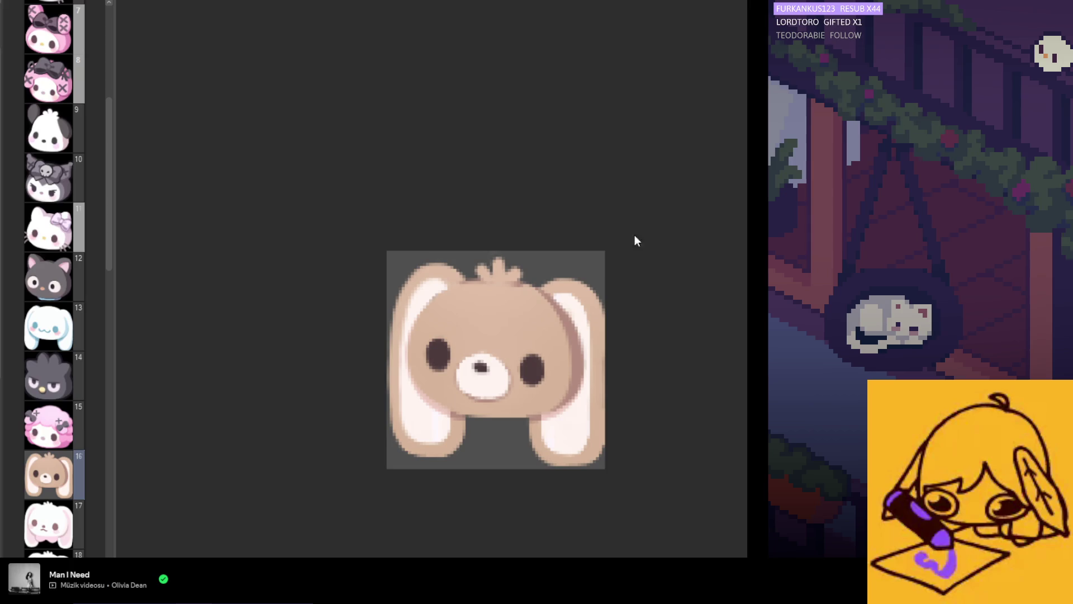
mouse_move(412, 271)
mouse_down()
mouse_move(389, 358)
mouse_move(447, 459)
mouse_move(431, 453)
mouse_up()
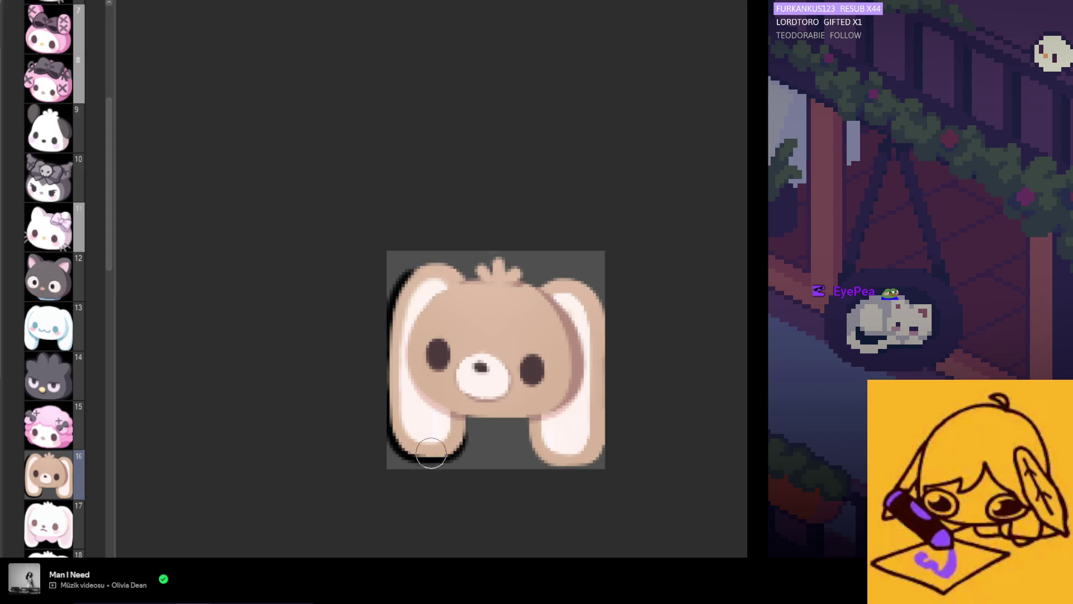
mouse_move(465, 410)
mouse_down()
mouse_move(455, 450)
mouse_move(460, 426)
mouse_move(442, 451)
mouse_up()
drag(470, 417, 474, 411)
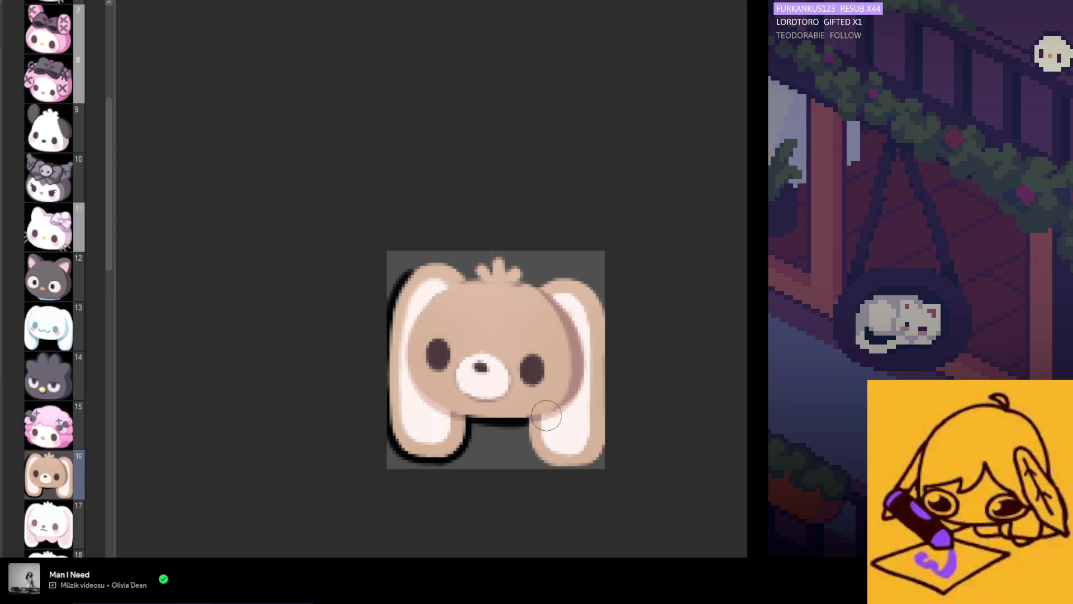
drag(531, 418, 538, 461)
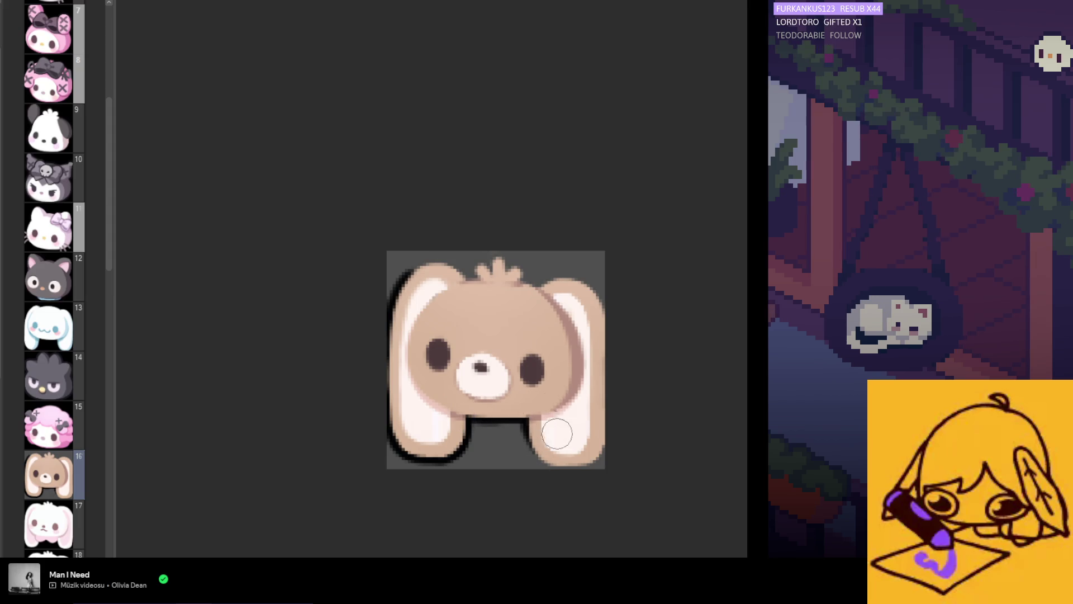
drag(539, 425, 567, 443)
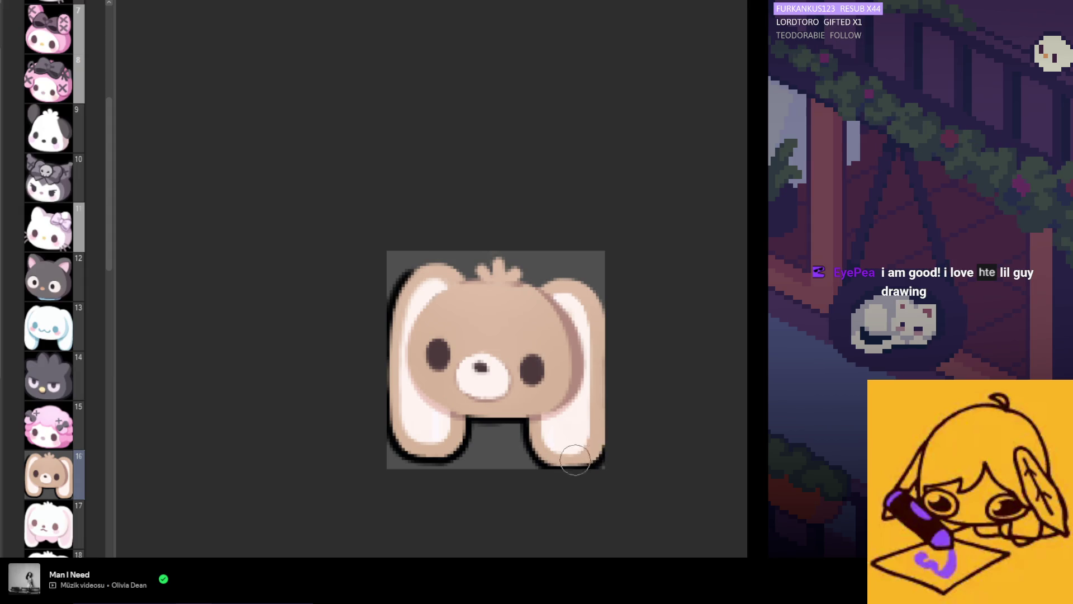
mouse_move(540, 284)
mouse_down()
mouse_move(598, 298)
mouse_move(594, 315)
mouse_up()
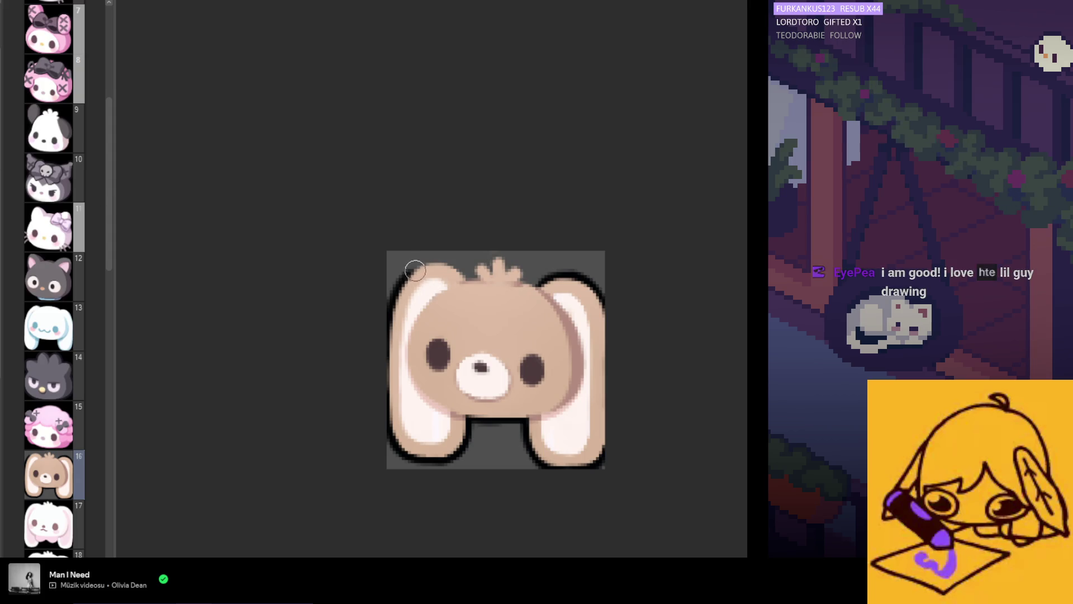
mouse_move(413, 267)
mouse_down()
mouse_move(475, 276)
mouse_move(509, 259)
mouse_move(521, 277)
mouse_up()
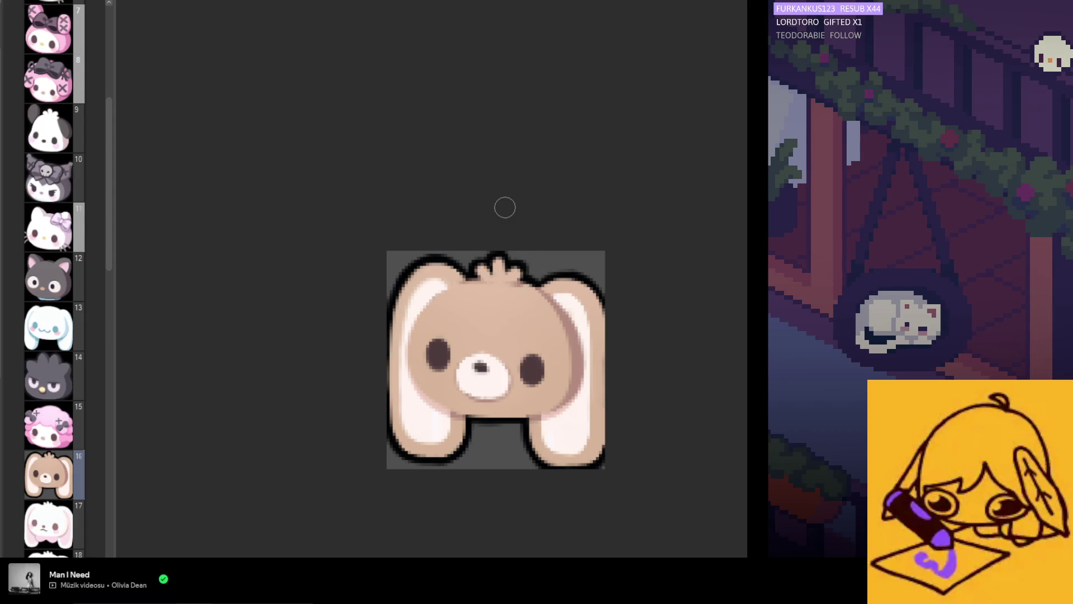
scroll(459, 248, down, 2)
scroll(458, 248, down, 1)
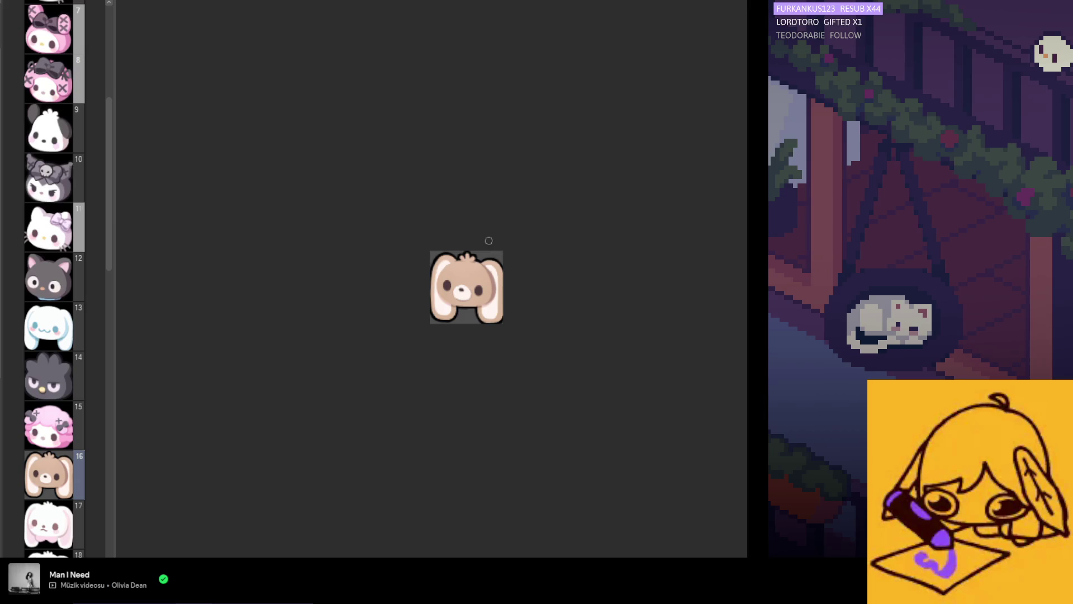
scroll(500, 282, up, 3)
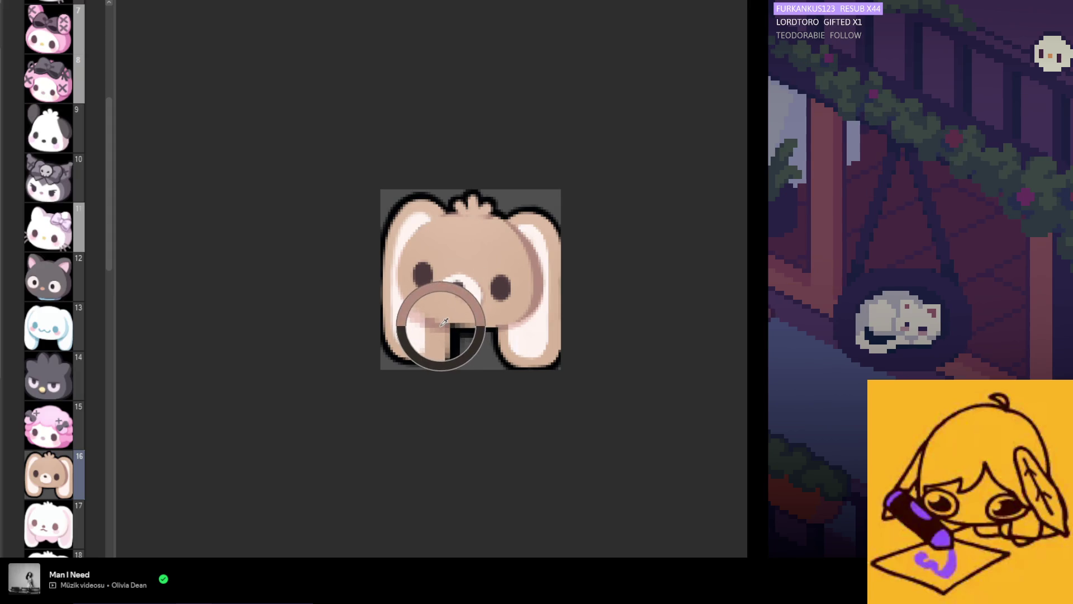
scroll(413, 279, down, 2)
scroll(423, 268, up, 1)
scroll(424, 268, up, 3)
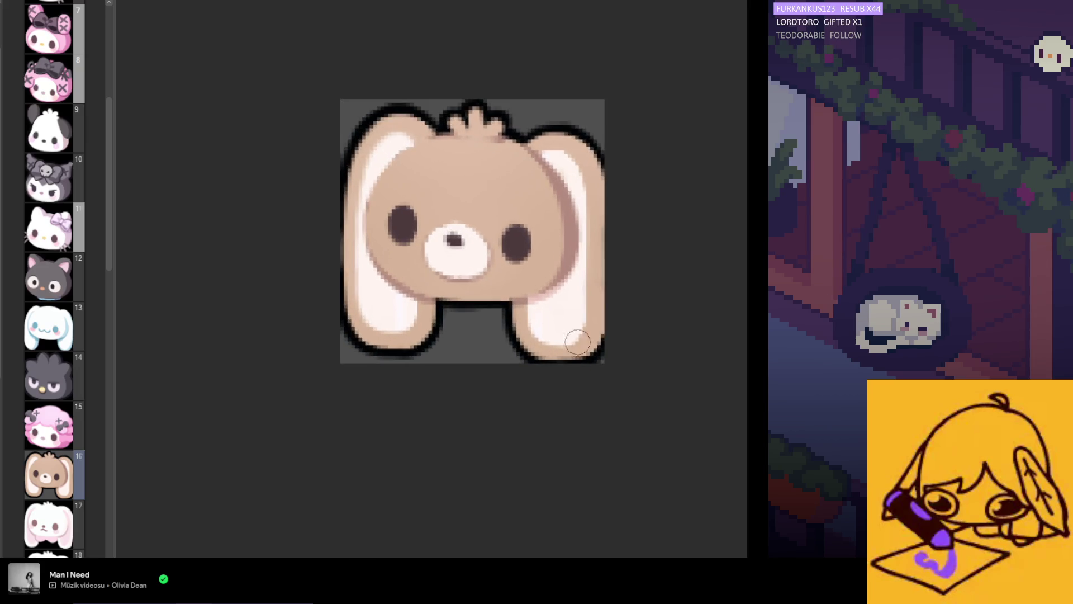
scroll(492, 192, down, 3)
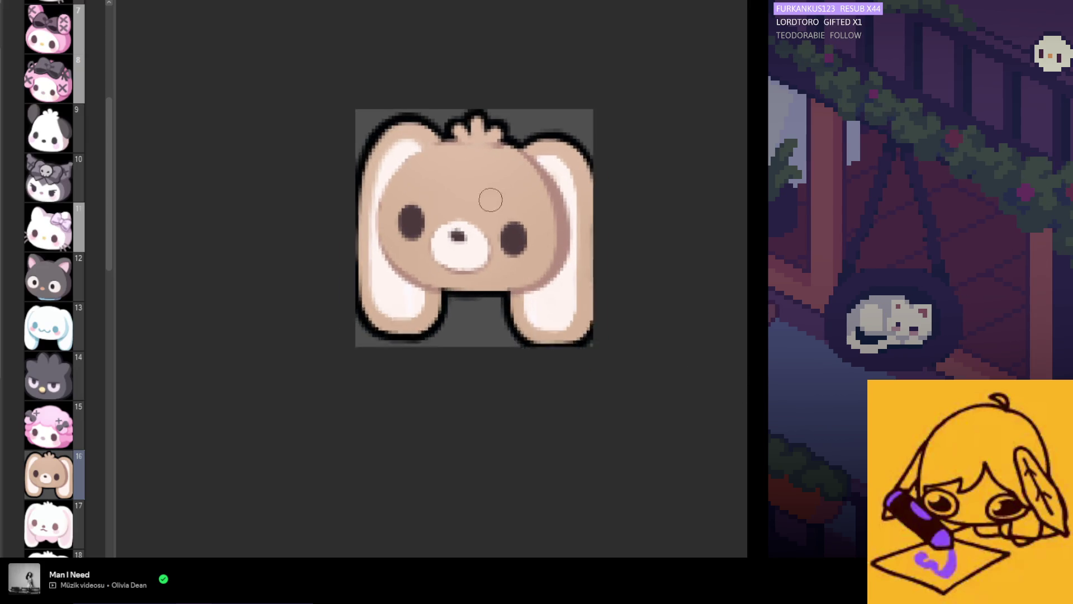
scroll(503, 260, up, 2)
scroll(503, 260, up, 1)
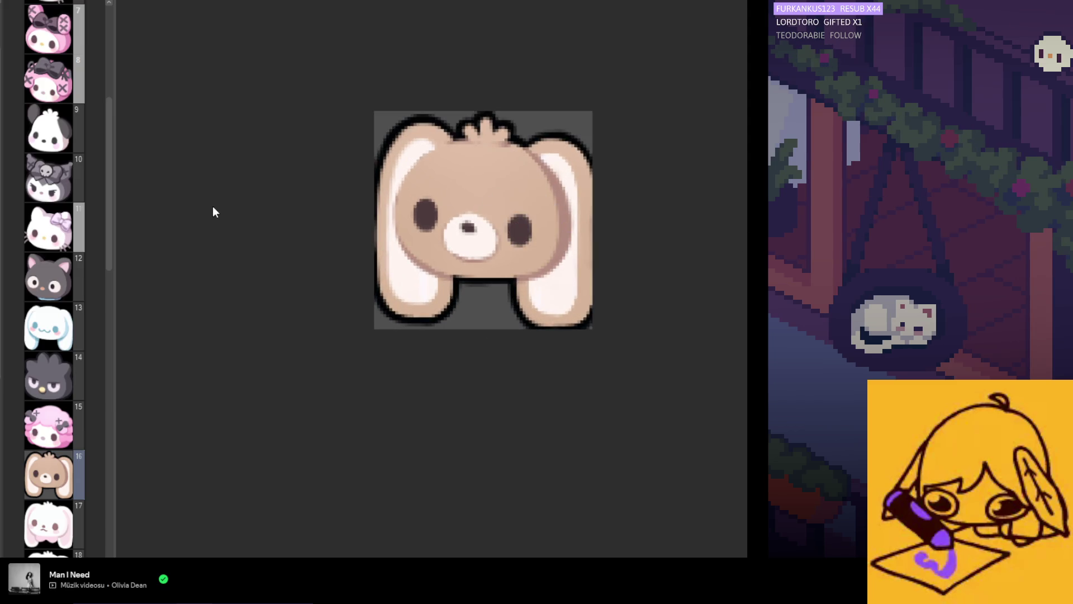
mouse_move(506, 302)
mouse_down()
mouse_move(503, 312)
mouse_move(532, 252)
mouse_move(548, 265)
mouse_up()
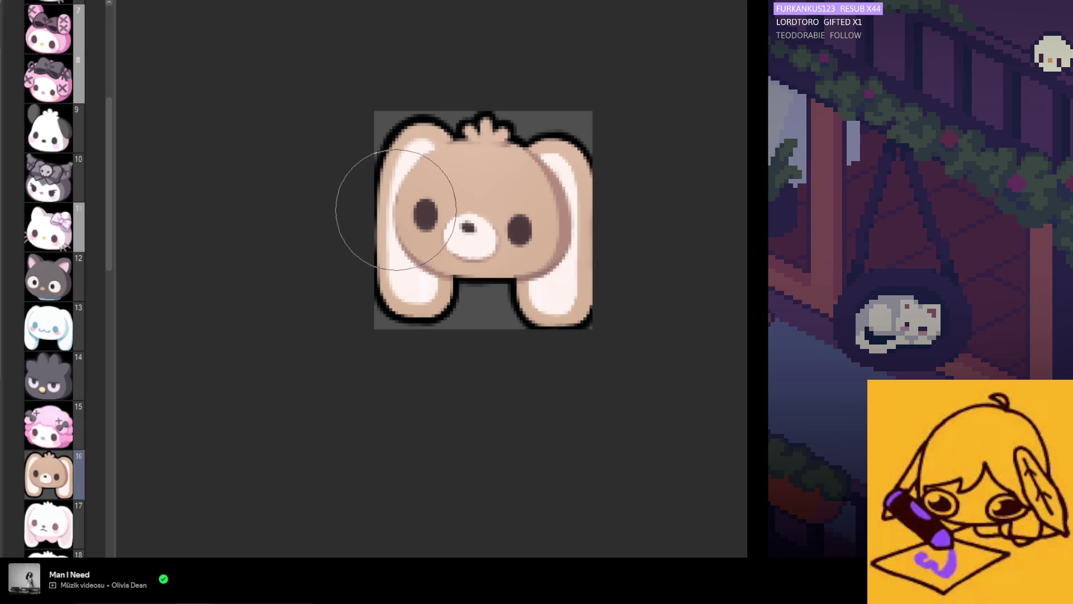
scroll(395, 268, down, 2)
scroll(126, 176, up, 1)
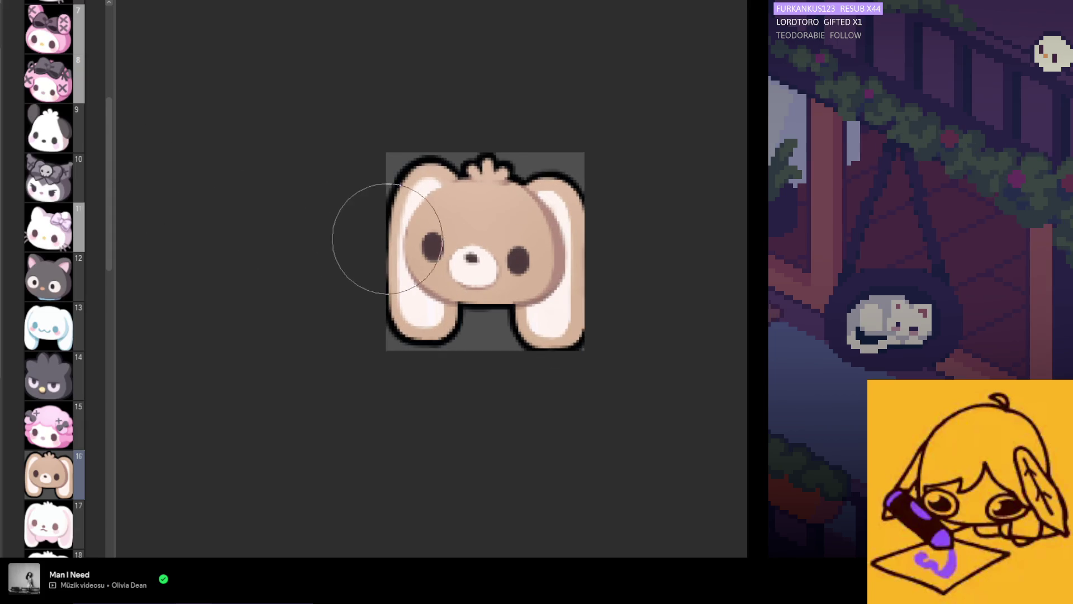
scroll(350, 159, down, 3)
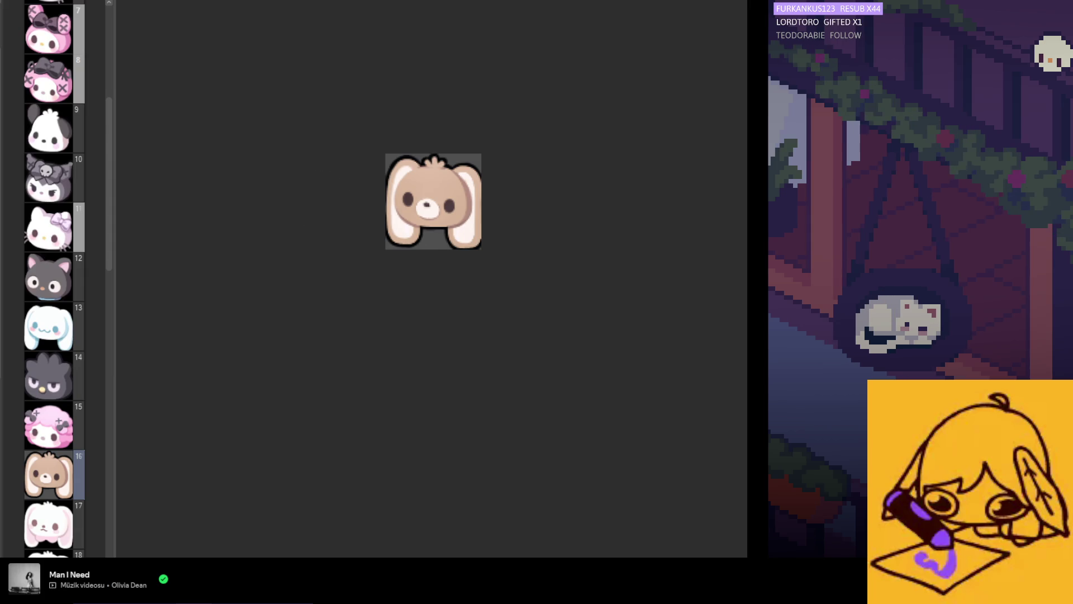
scroll(582, 223, up, 4)
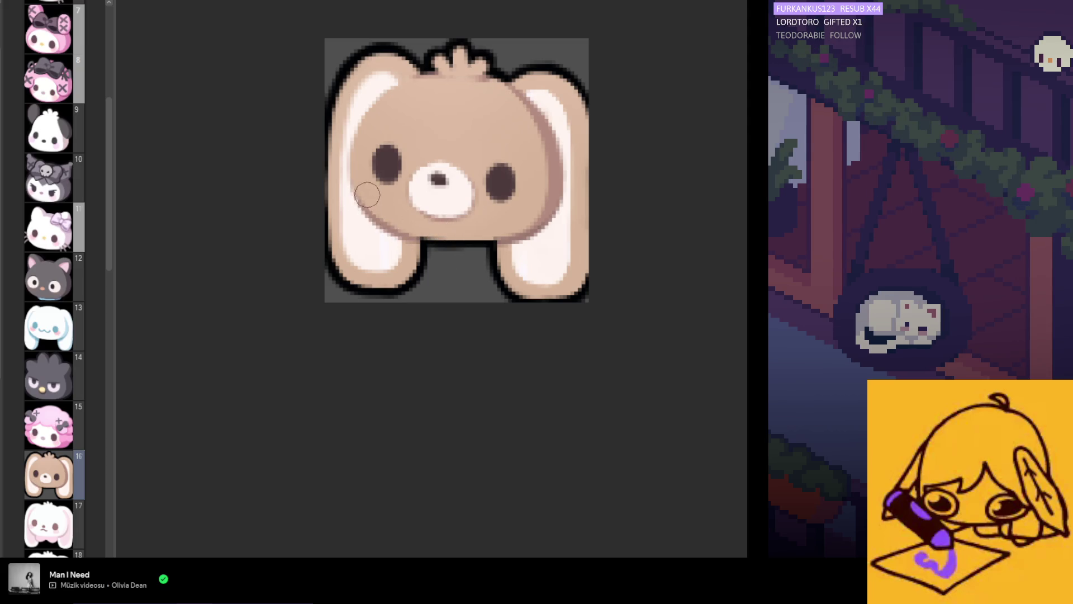
- Shade the bunny's lower left and right cheeks darker
drag(365, 198, 437, 248)
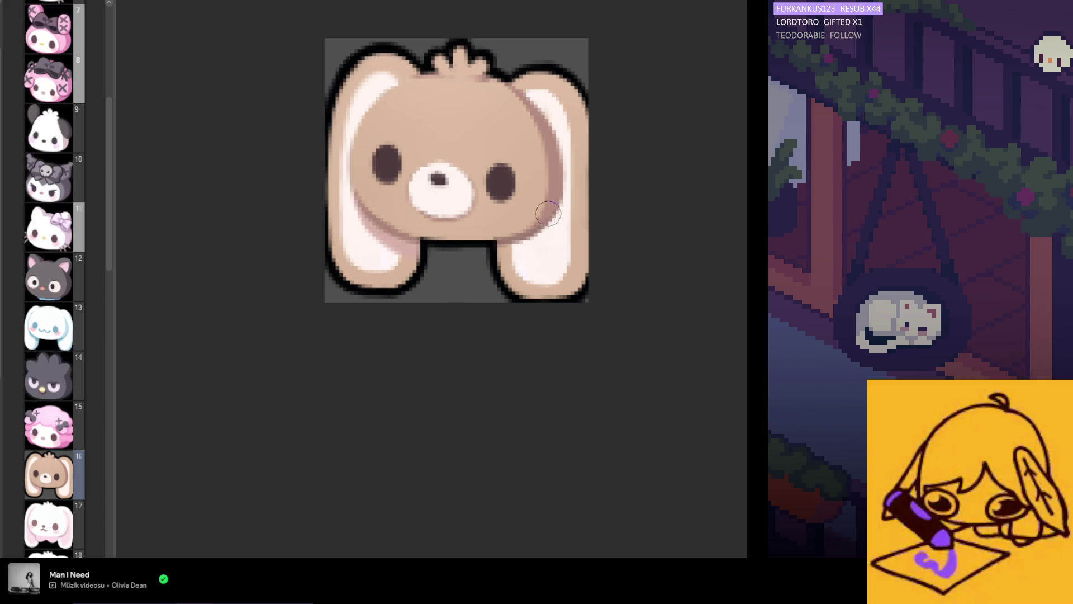
drag(559, 193, 524, 249)
mouse_move(537, 208)
mouse_down()
mouse_move(552, 204)
mouse_move(548, 223)
mouse_move(553, 207)
mouse_up()
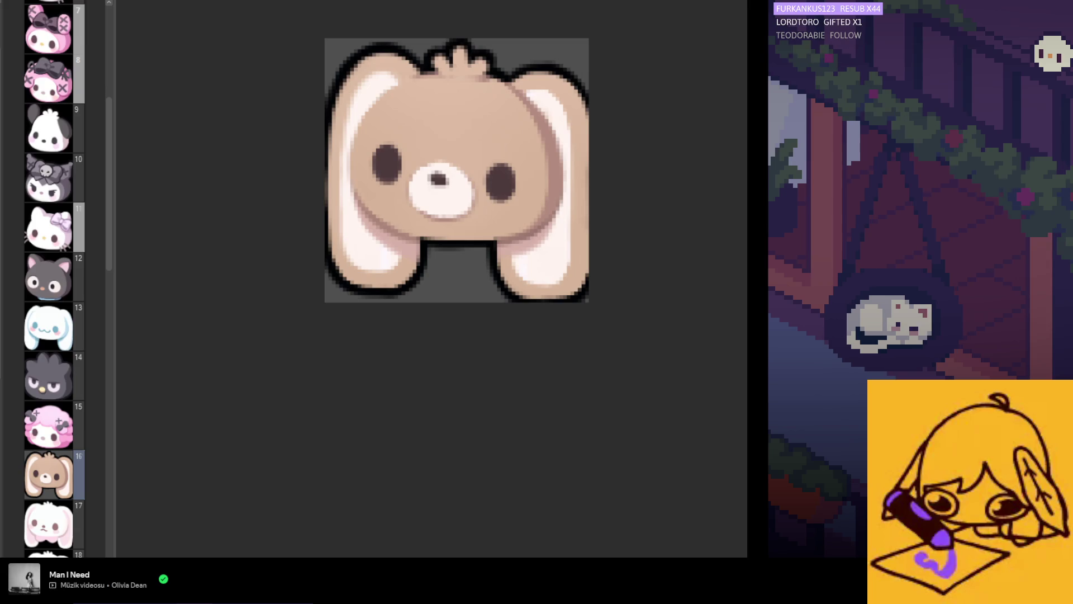
- Sample the pink near the right ear and shade along the left ear's inner outline
ctrl+click(545, 211)
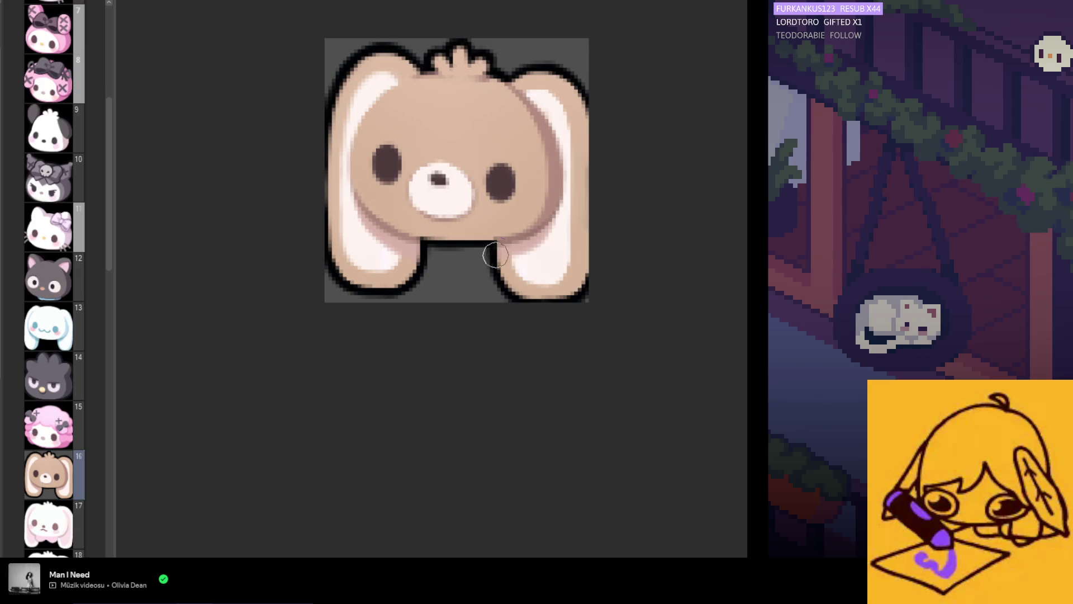
drag(415, 271, 420, 232)
scroll(402, 211, down, 2)
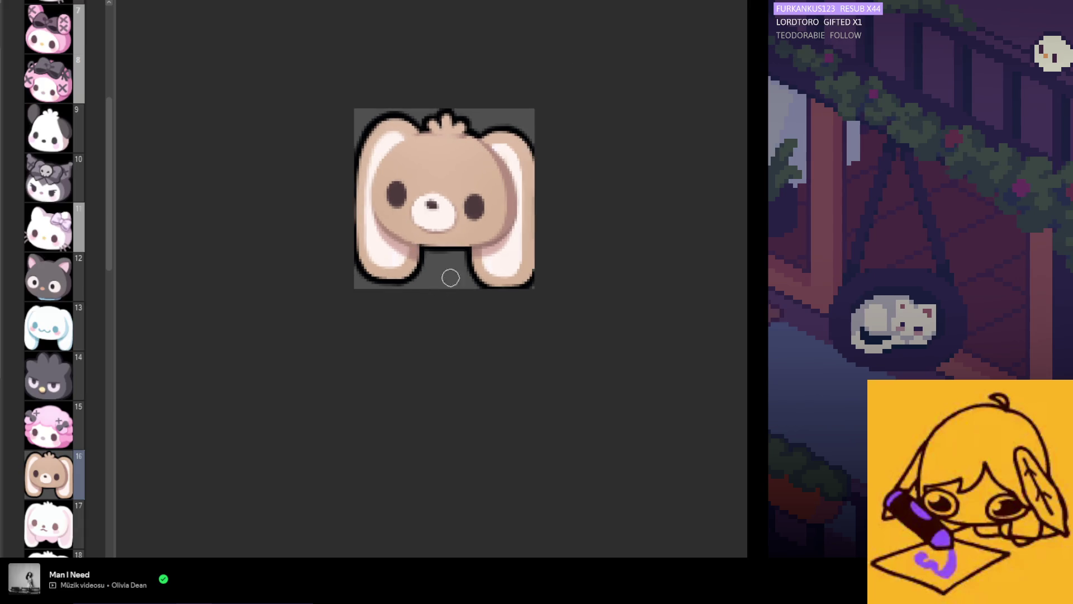
scroll(451, 276, up, 3)
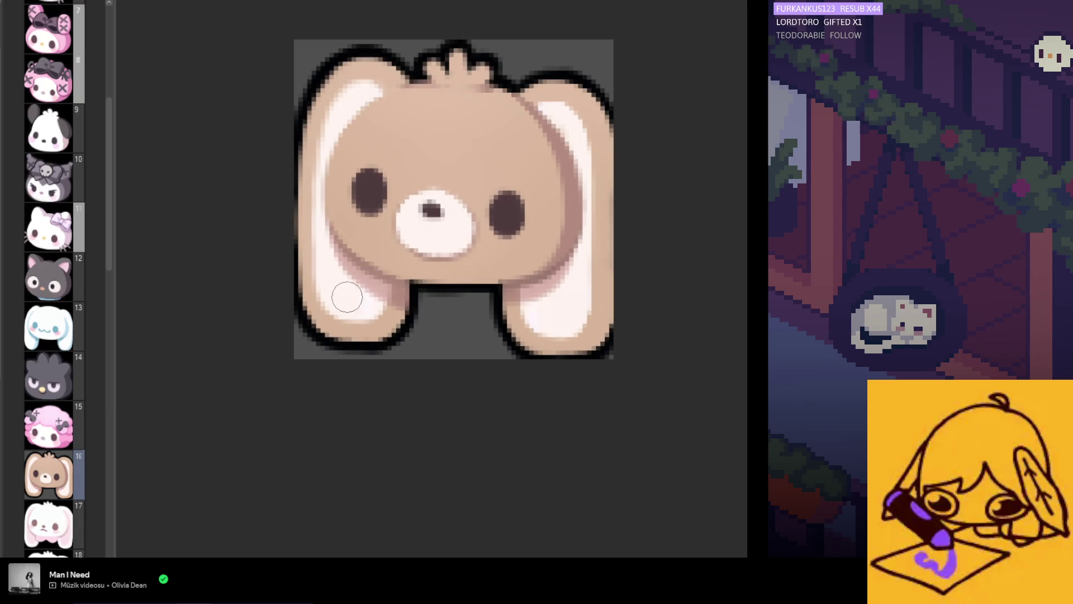
scroll(407, 378, down, 4)
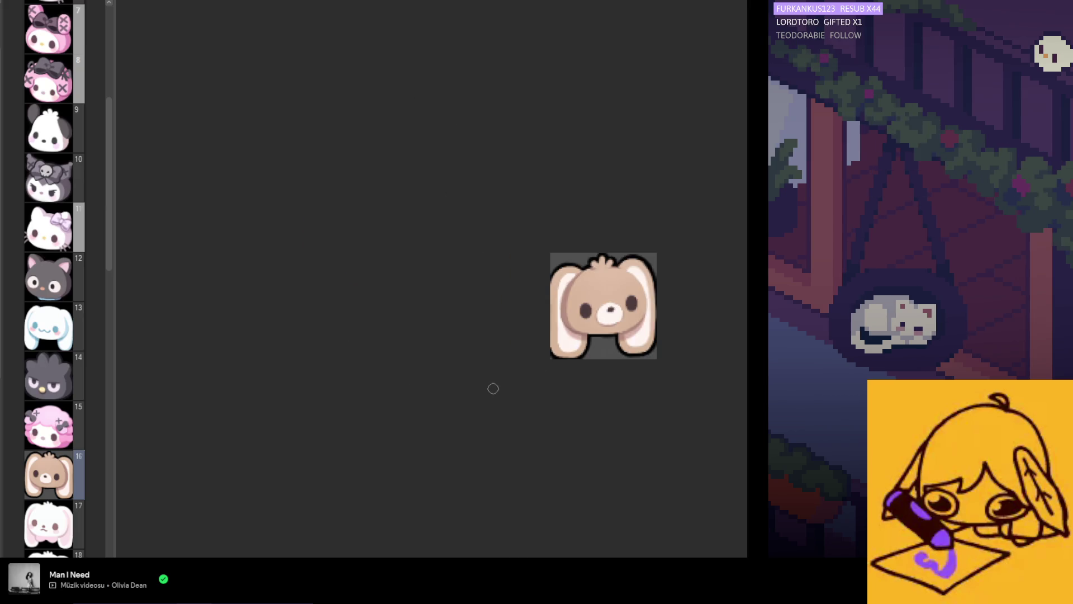
scroll(630, 333, up, 1)
scroll(451, 318, down, 1)
scroll(624, 327, up, 3)
scroll(581, 318, up, 1)
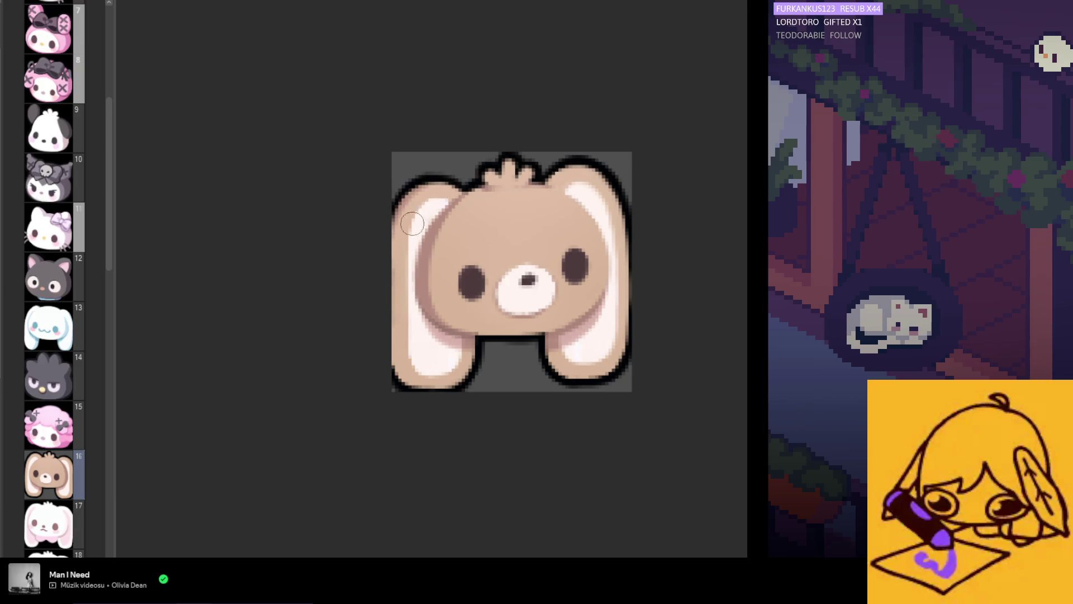
- Darken the outer edge and outline of the left ear
drag(391, 259, 400, 338)
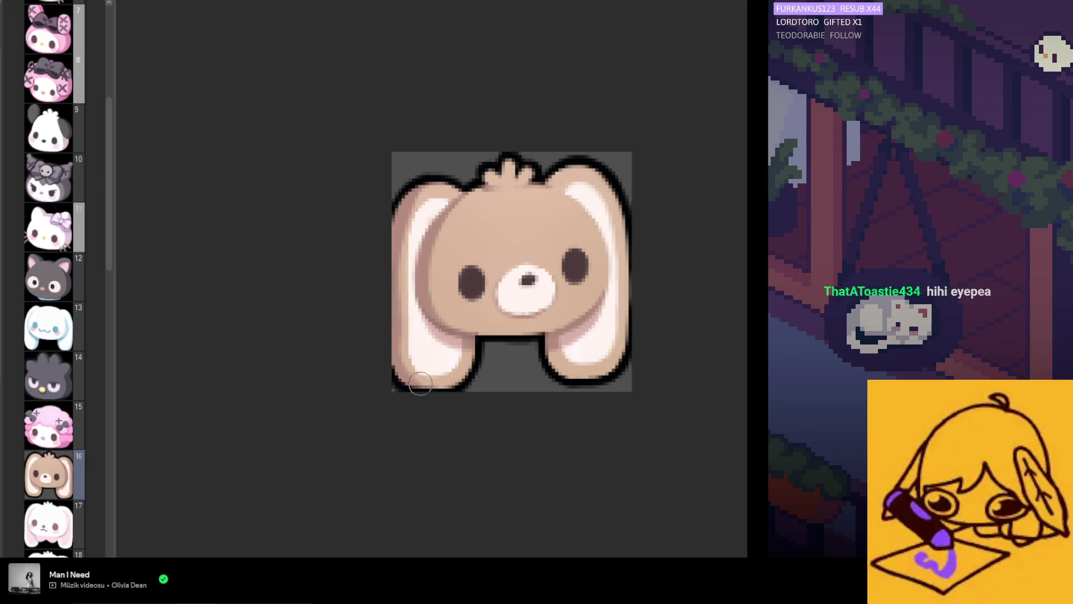
drag(420, 343, 400, 307)
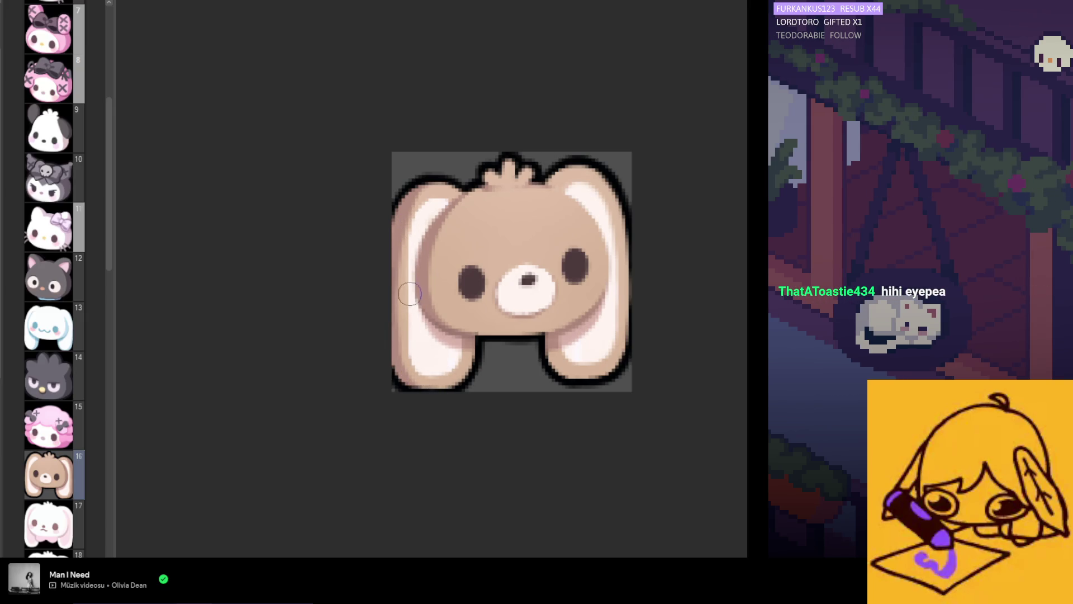
drag(407, 205, 395, 365)
drag(406, 225, 400, 382)
drag(402, 262, 407, 380)
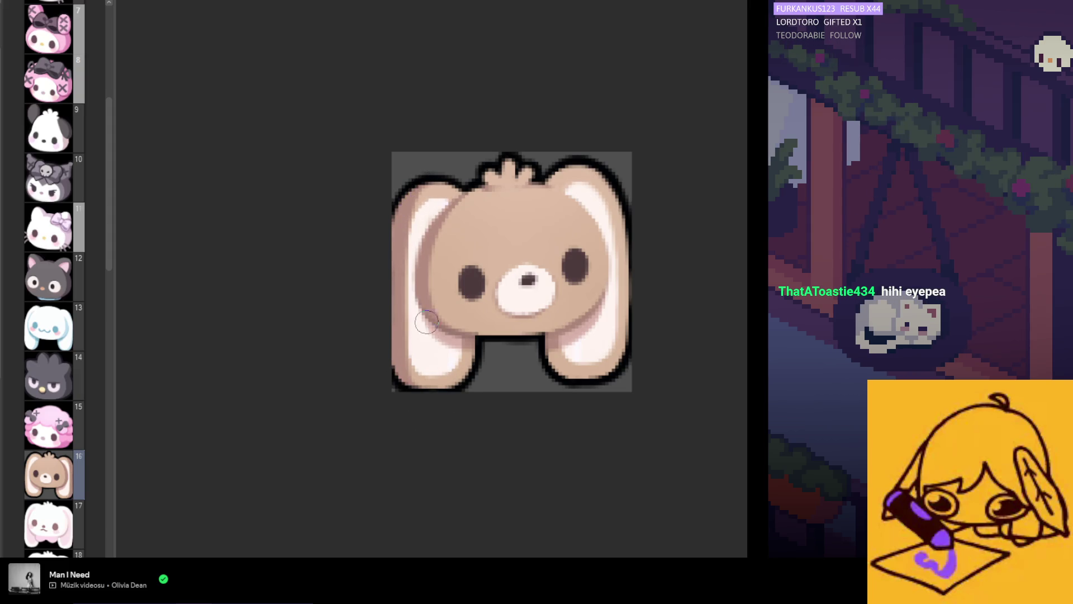
- Mirror and zoom out to review the whole bunny, then sample a colour from its ear
key(m)
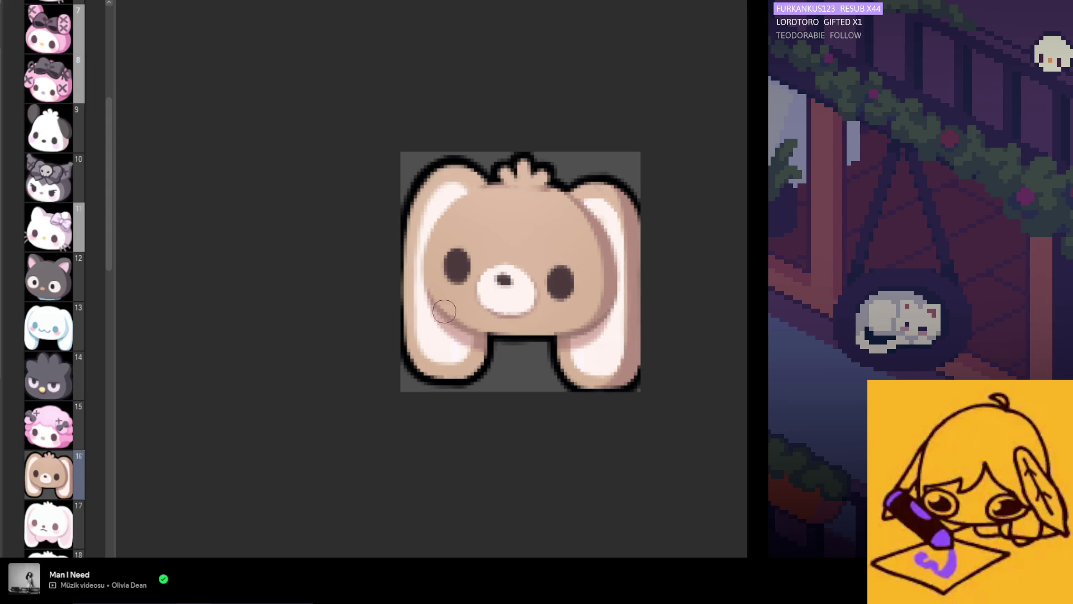
key(ctrl+minus)
key(ctrl+plus)
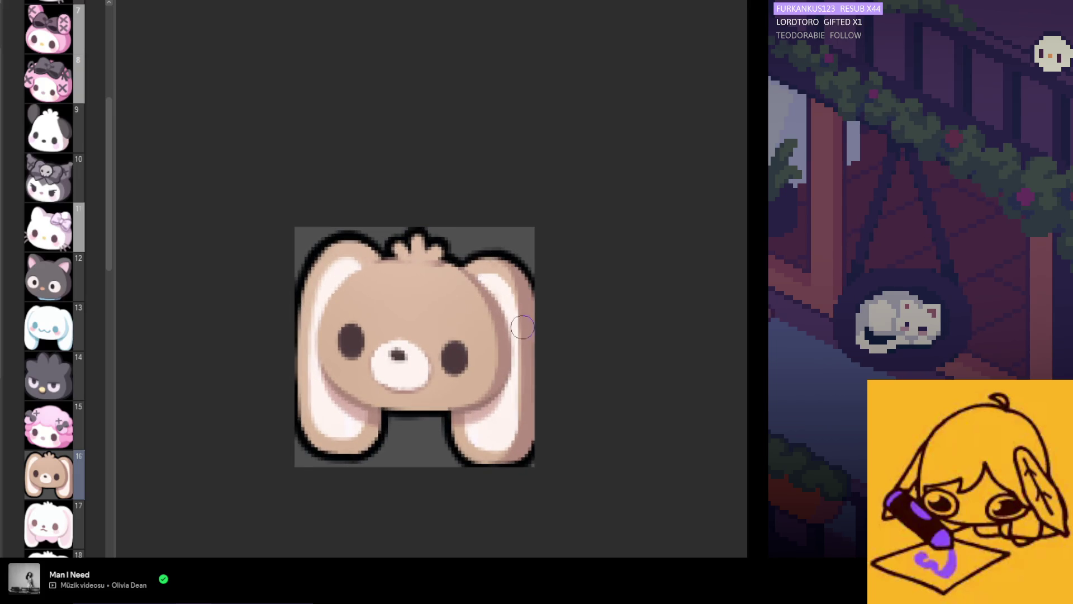
key(ctrl+minus)
key(ctrl+minus)
scroll(542, 370, up, 3)
scroll(520, 363, down, 2)
scroll(506, 358, up, 2)
scroll(506, 357, up, 1)
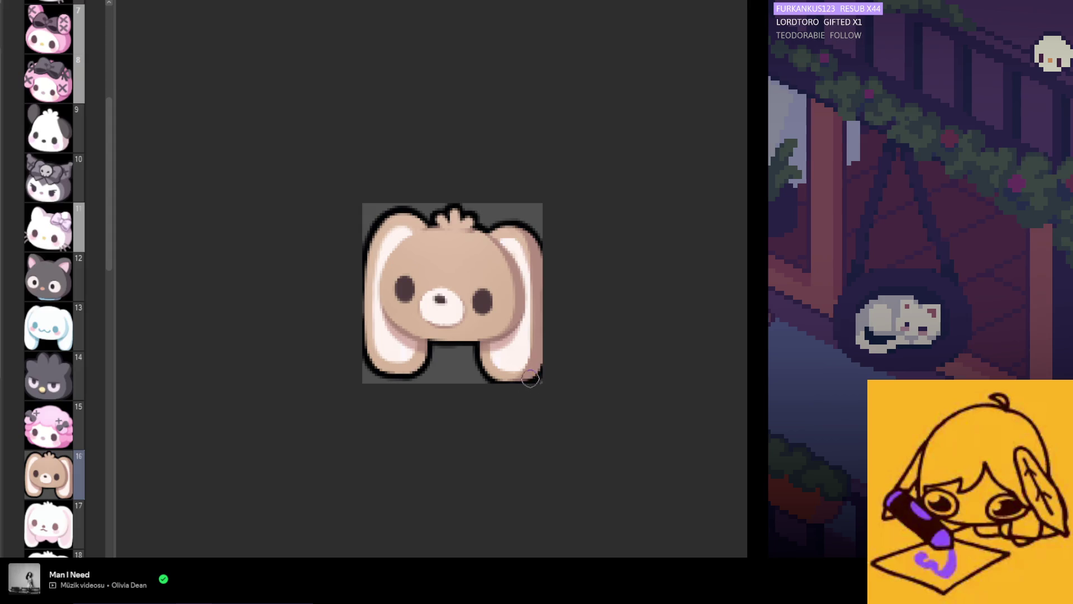
scroll(514, 261, down, 5)
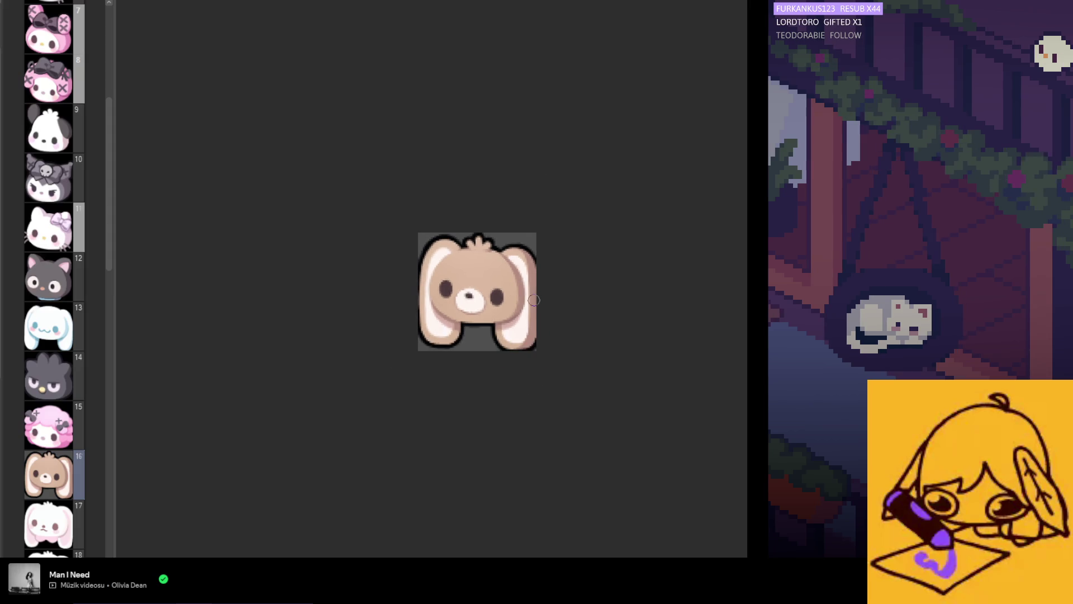
scroll(463, 334, up, 5)
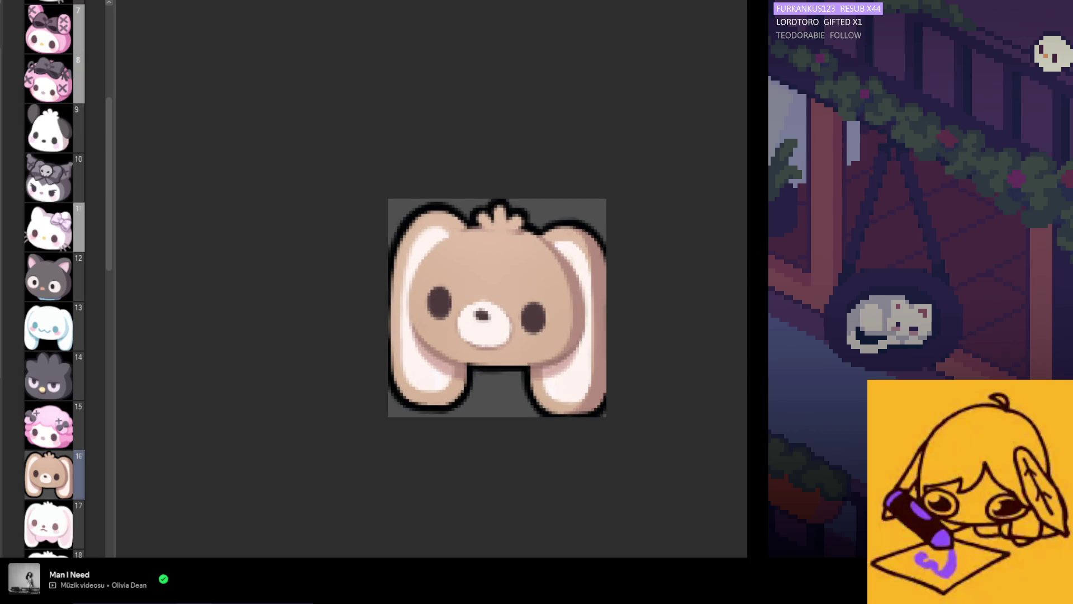
alt+click(436, 351)
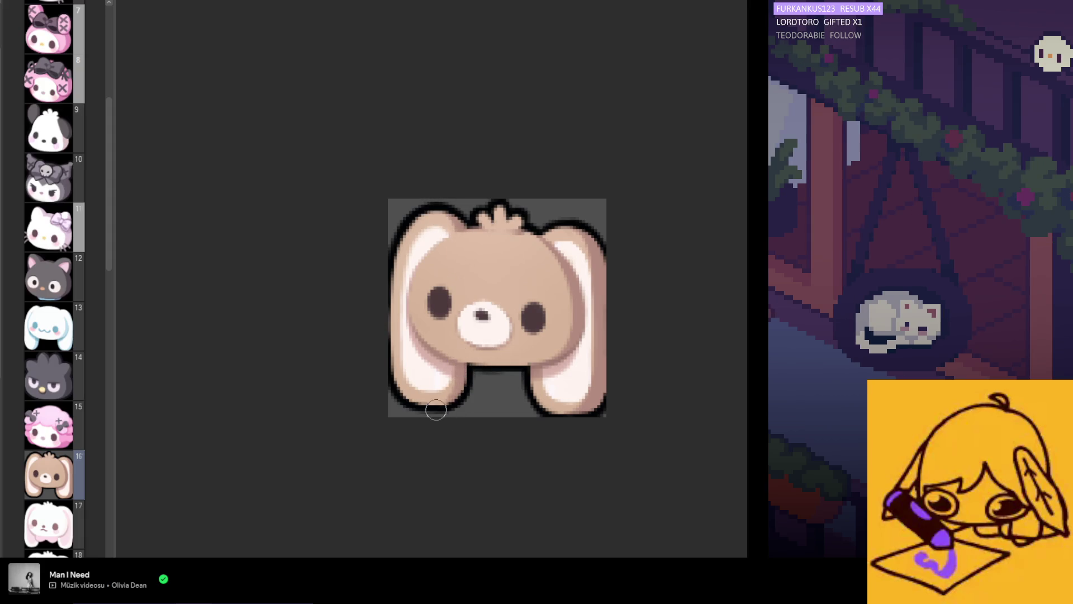
scroll(514, 324, down, 5)
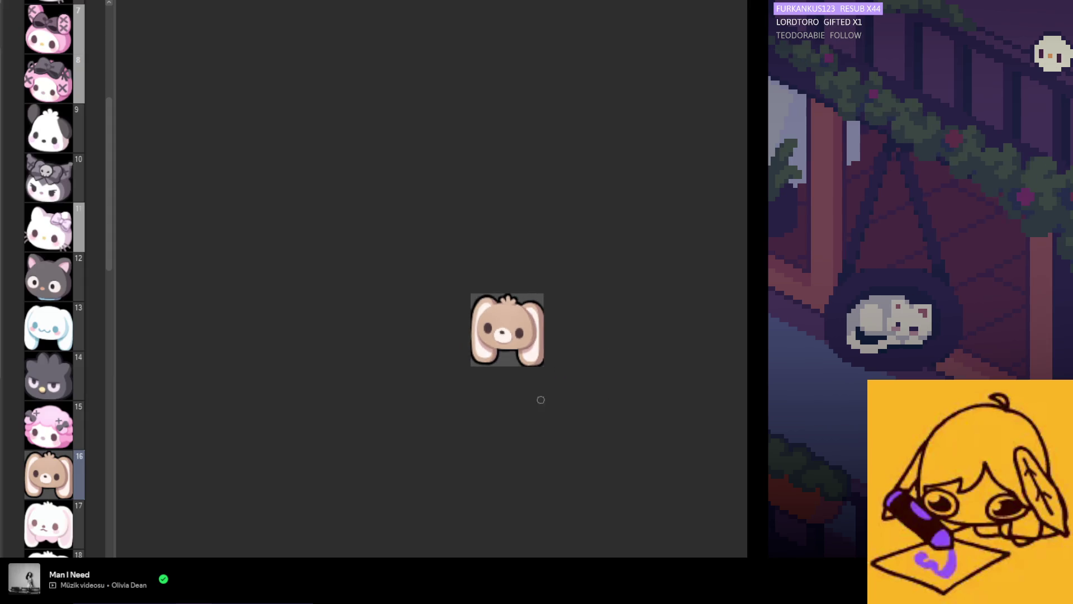
scroll(498, 341, up, 3)
scroll(498, 341, up, 2)
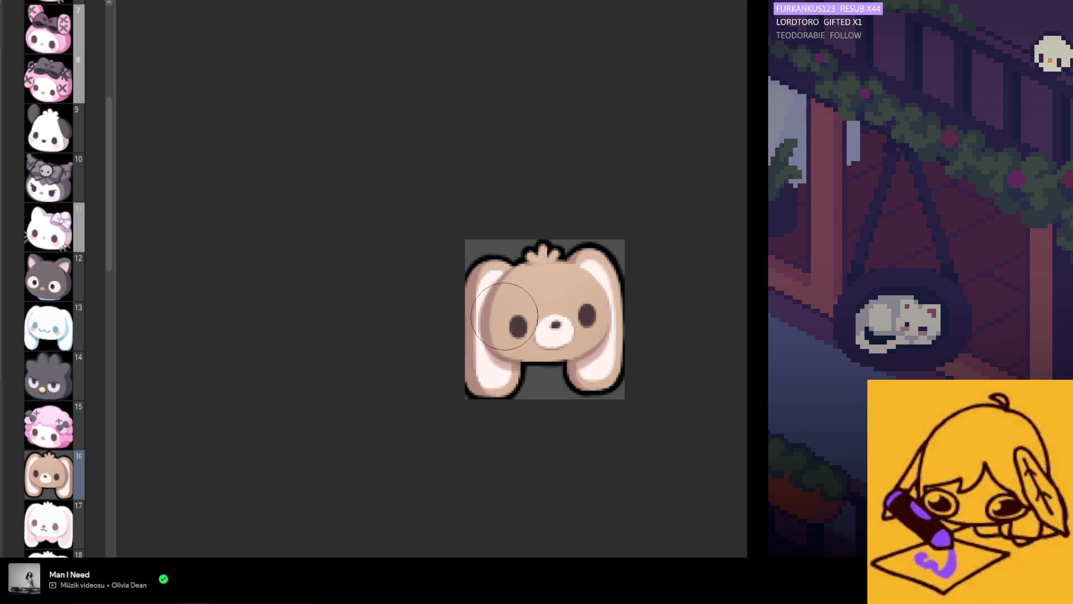
key(m)
key(m)
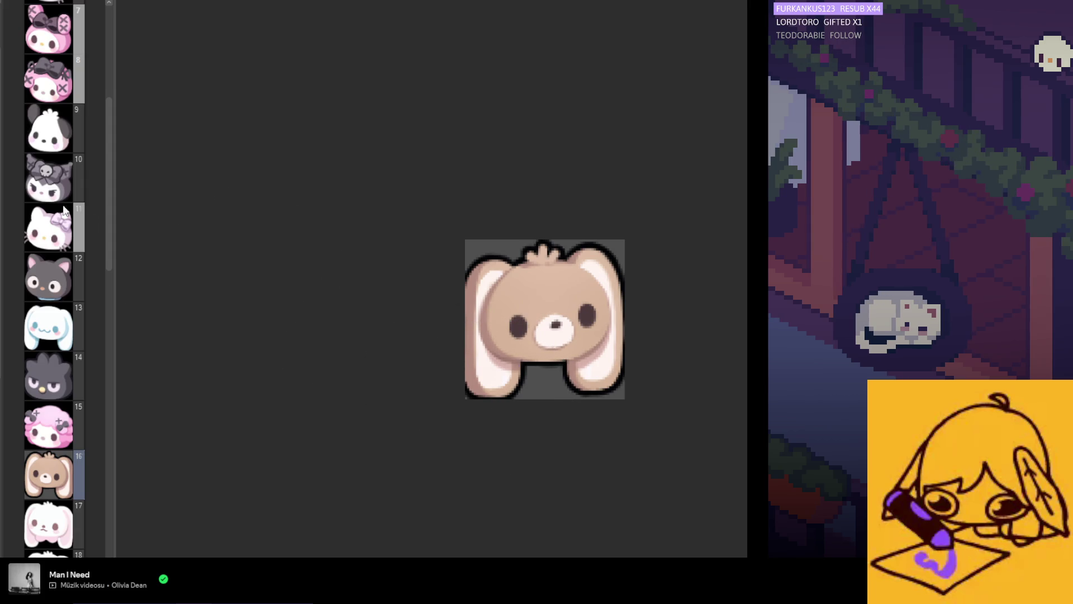
key(ctrl+plus)
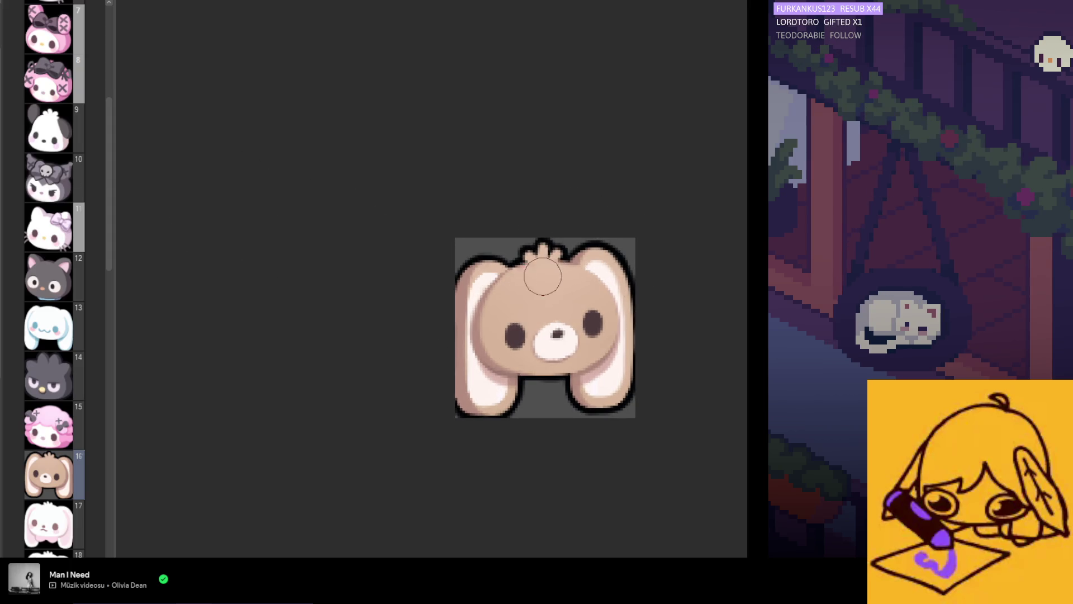
scroll(542, 277, down, 2)
scroll(514, 311, right, 2)
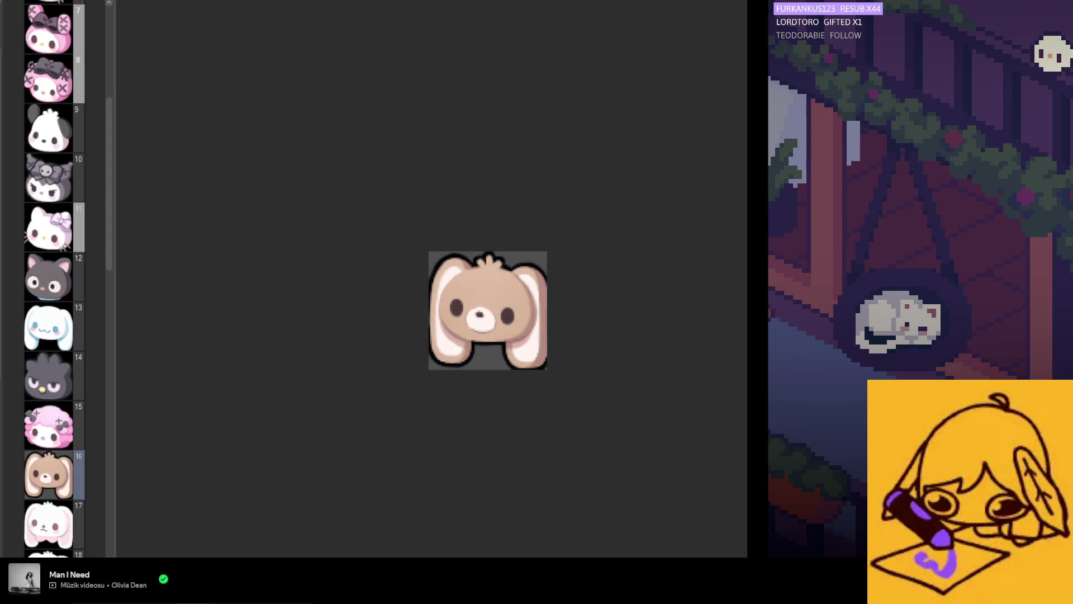
scroll(457, 322, up, 1)
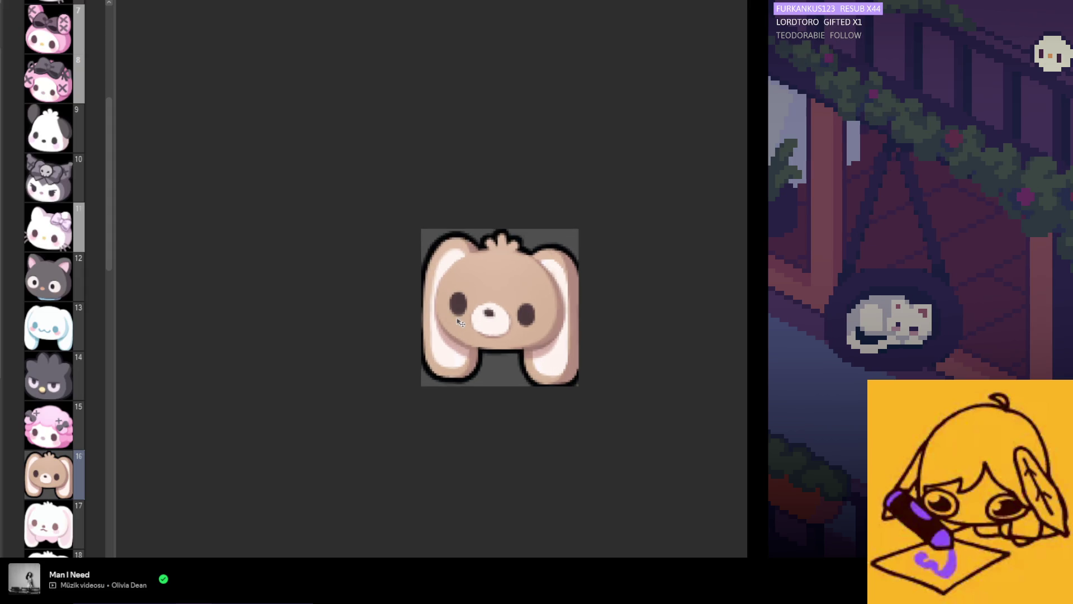
scroll(464, 336, down, 2)
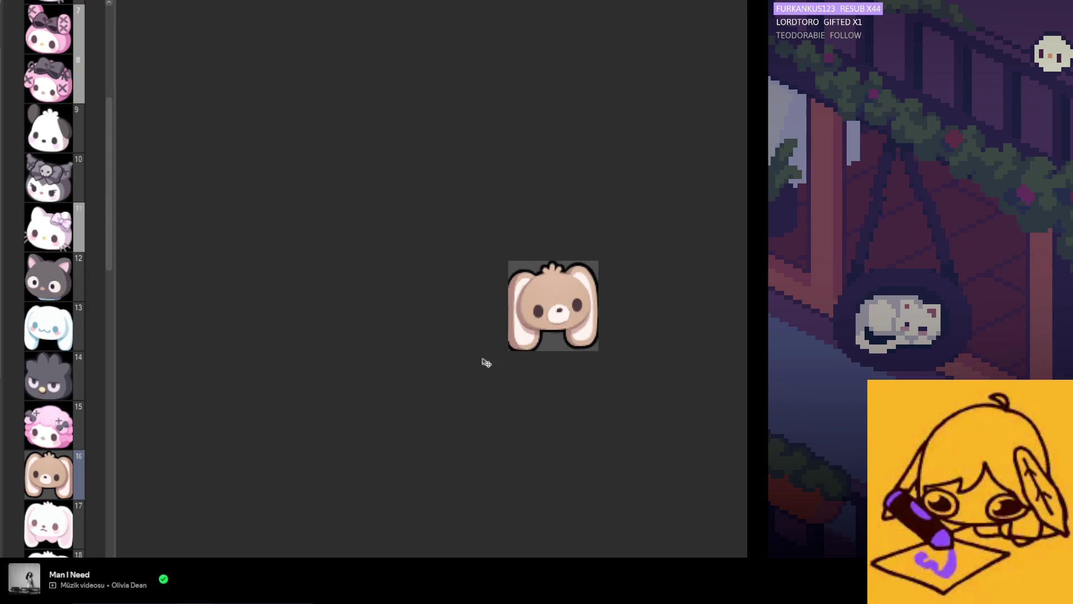
scroll(482, 362, right, 2)
scroll(481, 353, down, 3)
scroll(510, 324, up, 5)
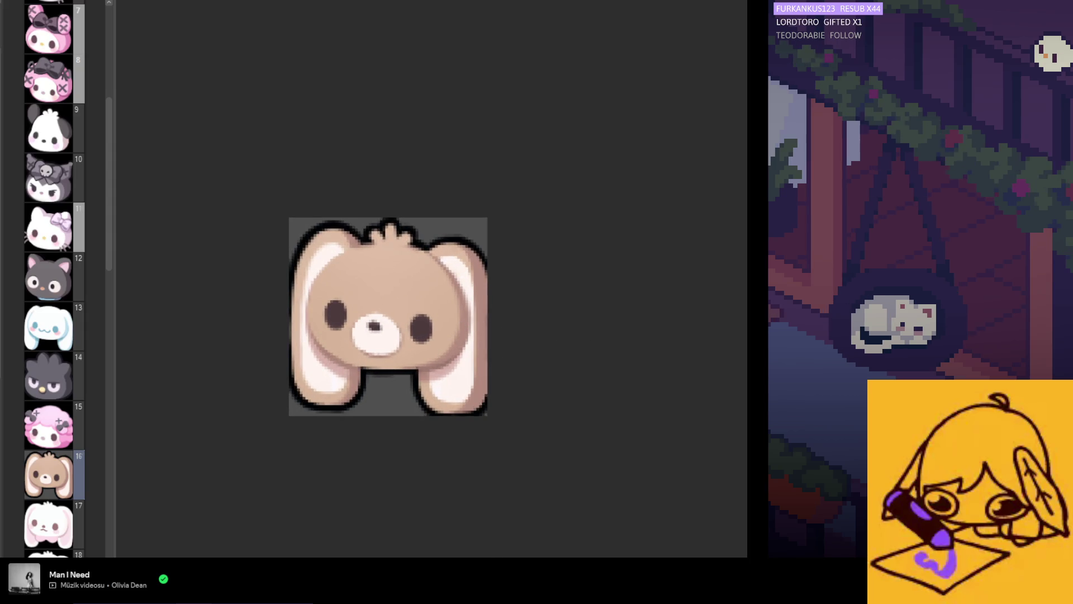
mouse_move(442, 284)
mouse_down()
mouse_move(384, 282)
mouse_move(366, 299)
mouse_move(473, 346)
mouse_up()
key(ctrl+d)
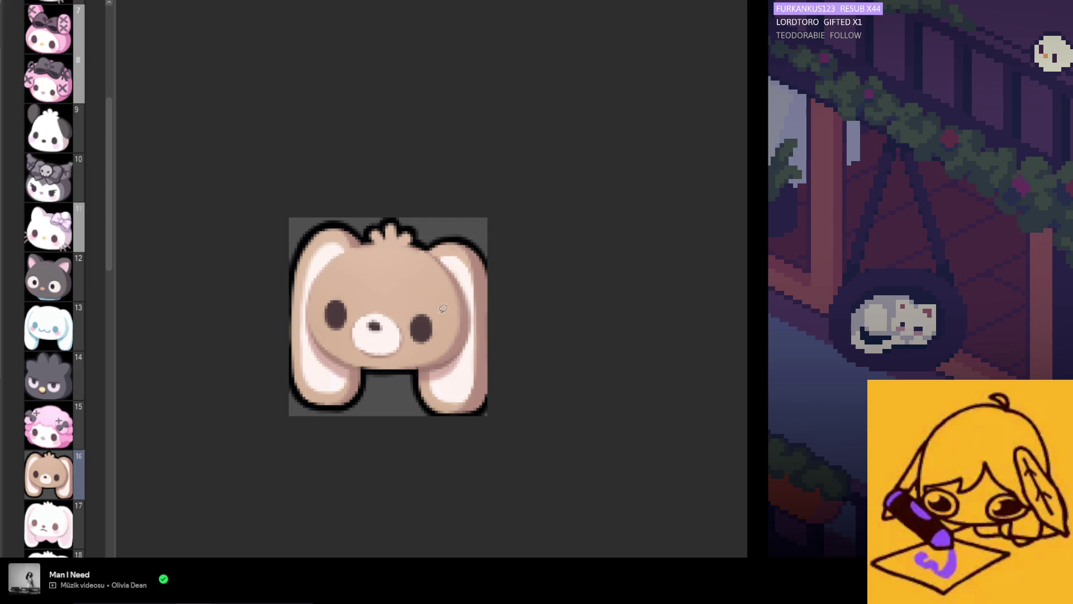
scroll(413, 349, down, 3)
scroll(415, 350, up, 2)
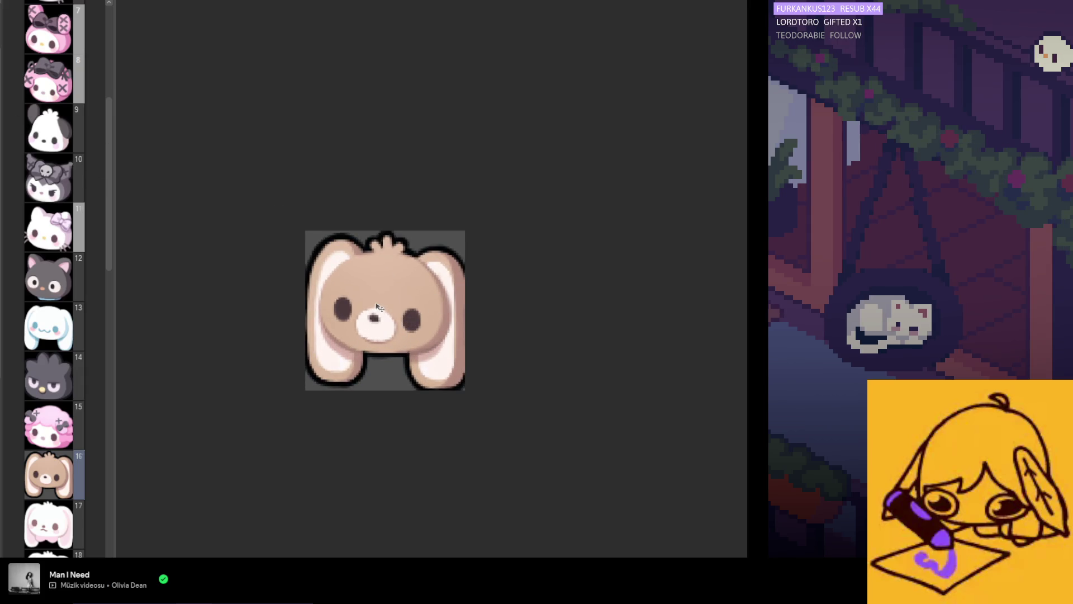
scroll(377, 249, down, 3)
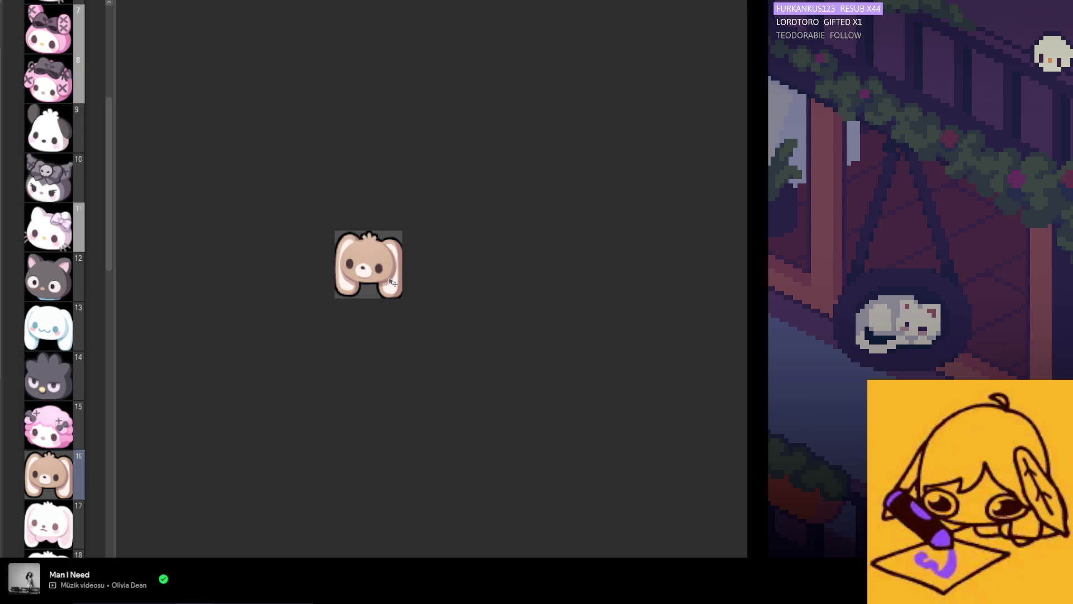
scroll(396, 302, down, 2)
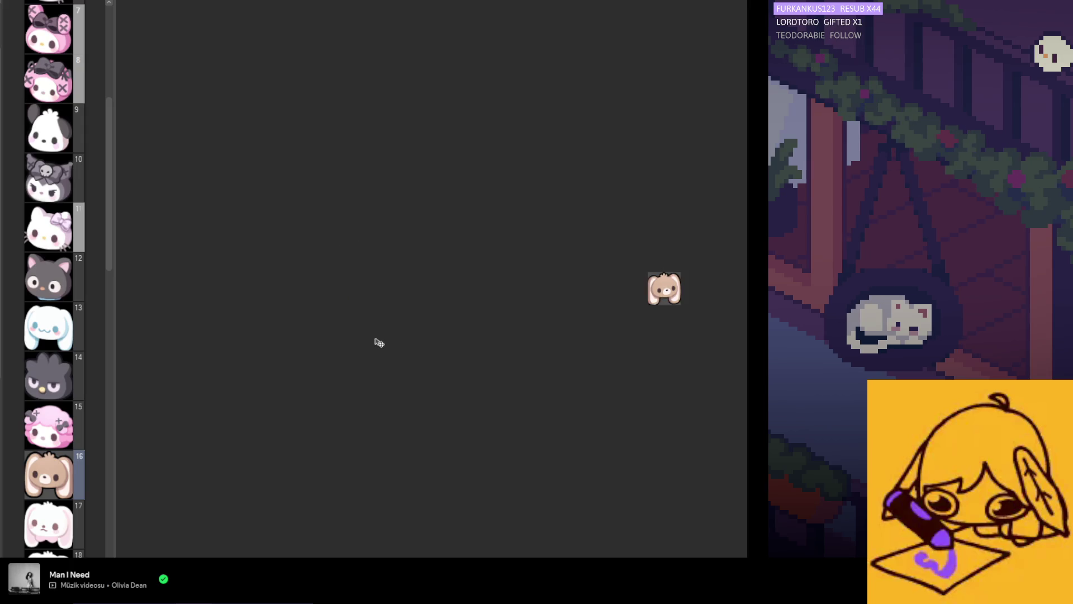
scroll(364, 336, up, 1)
key(ctrl+a)
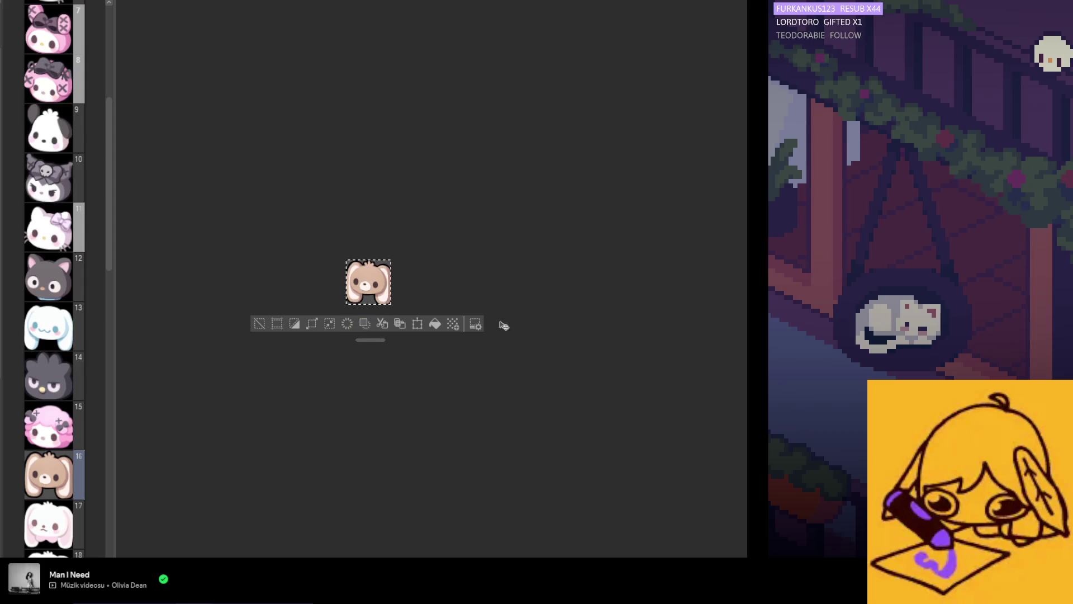
- Deselect, then delete the pink bunny drawings on frames 20, 19 and 18, keeping frame 16
key(ctrl+d)
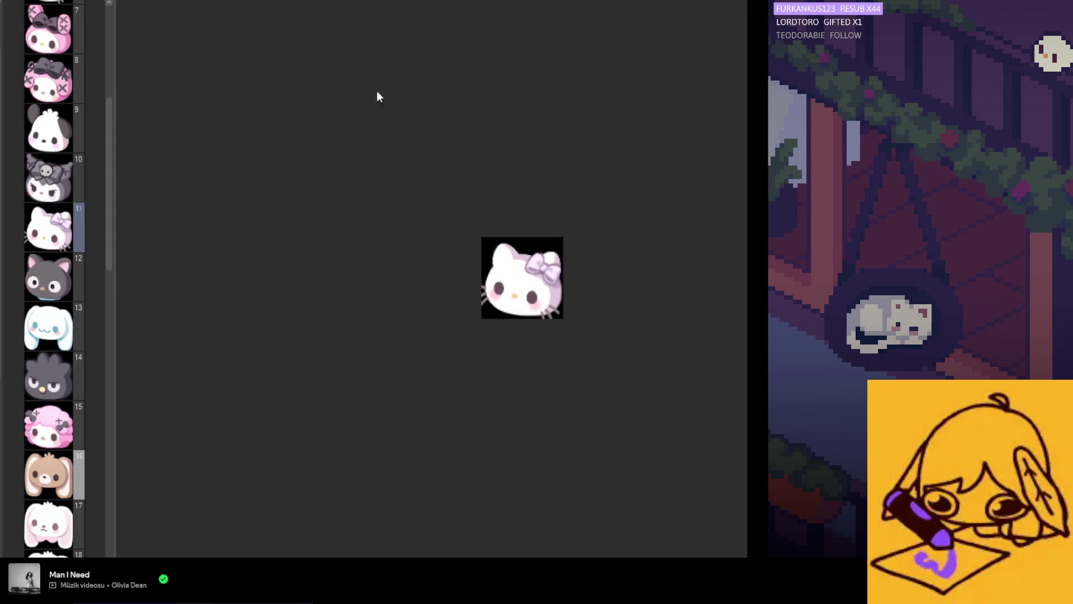
click(100, 454)
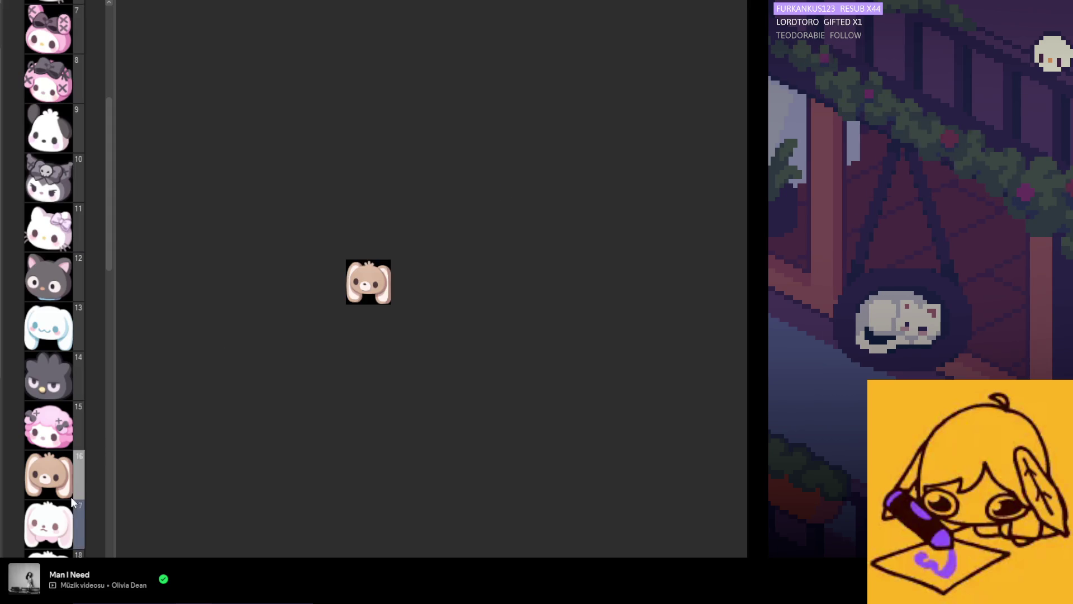
scroll(71, 498, down, 3)
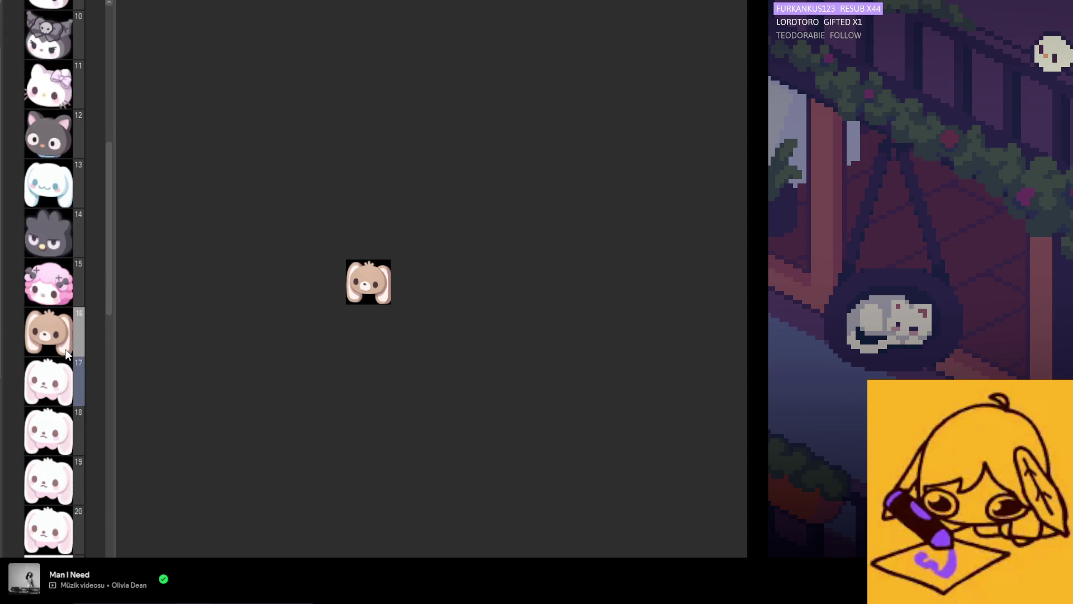
scroll(110, 330, down, 2)
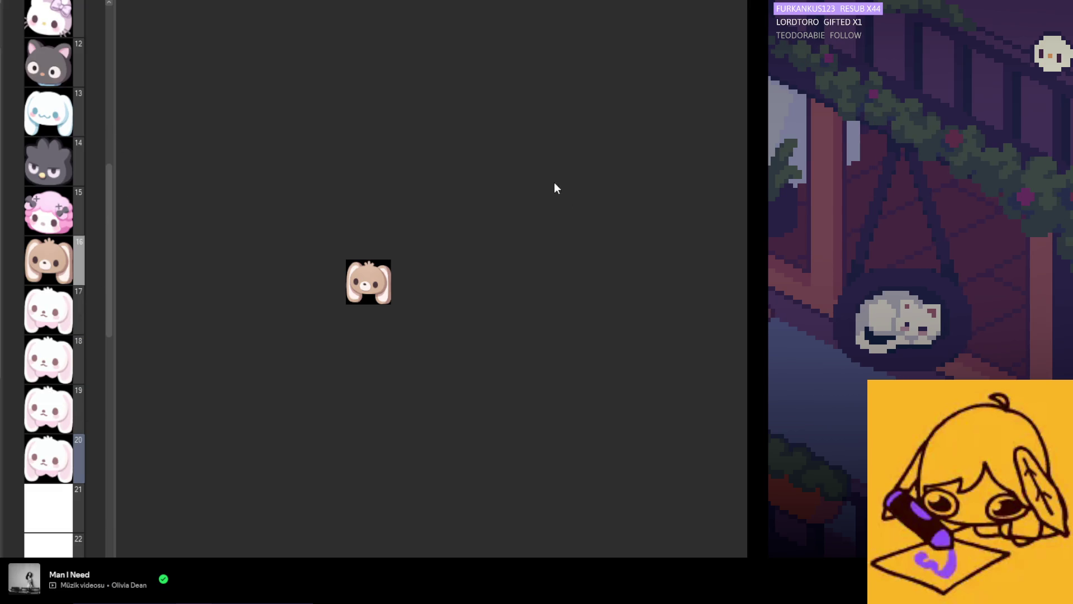
key(Delete)
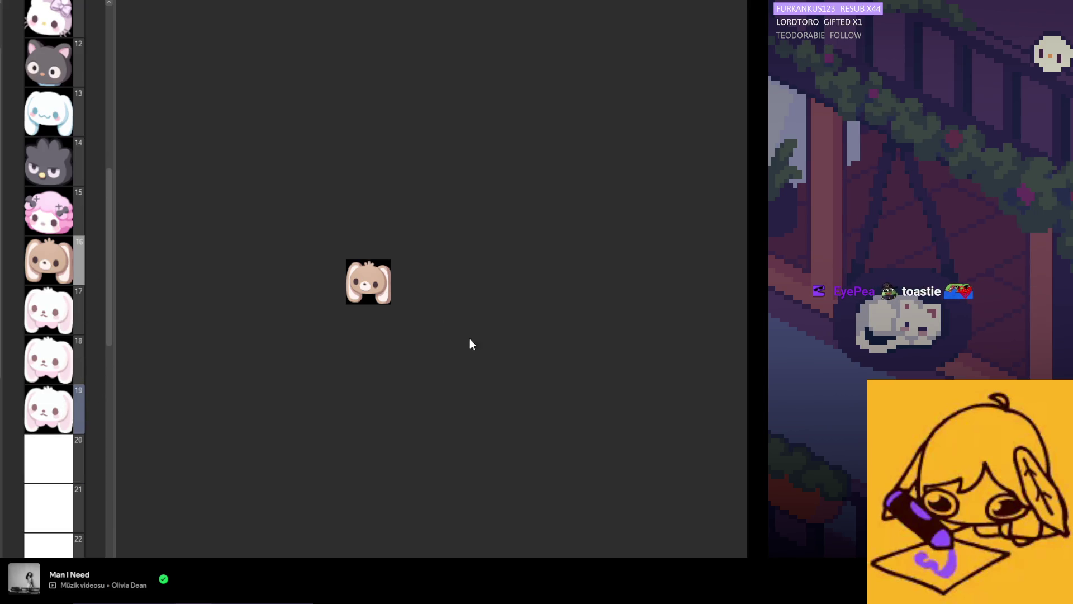
key(Delete)
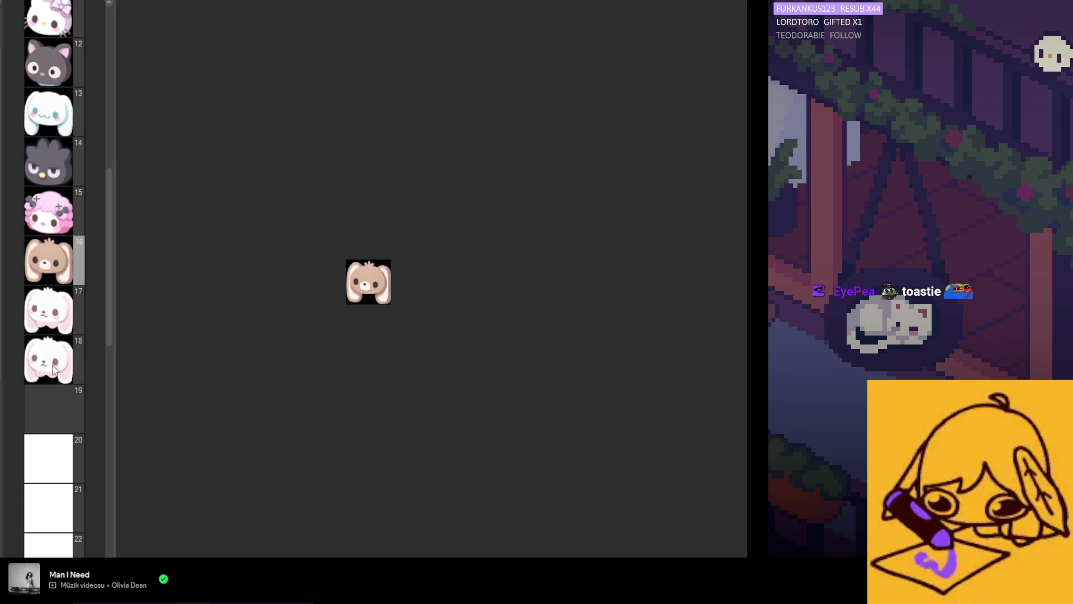
click(55, 369)
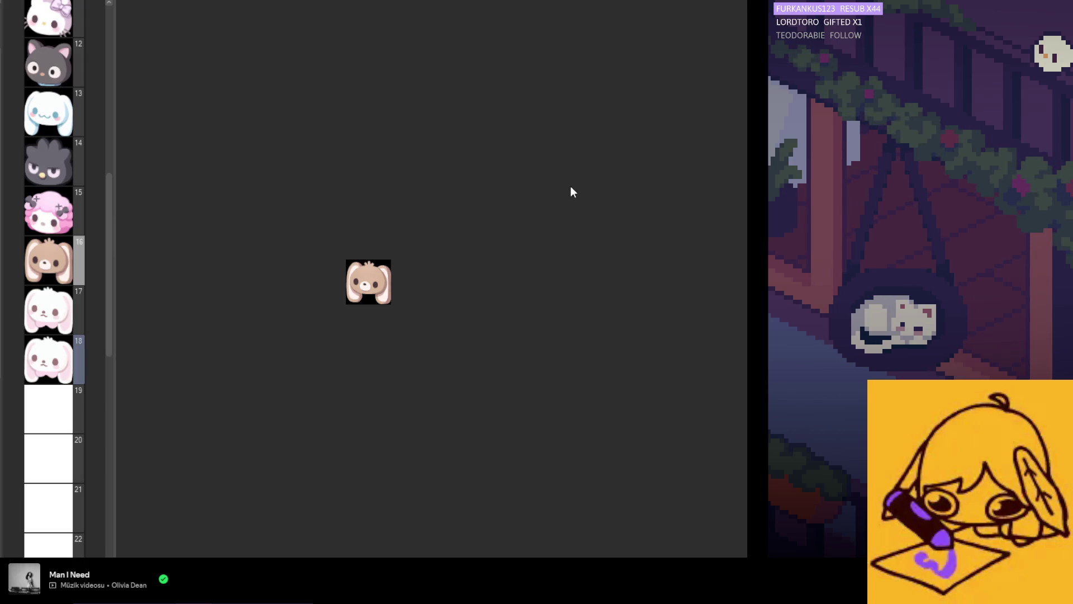
key(Delete)
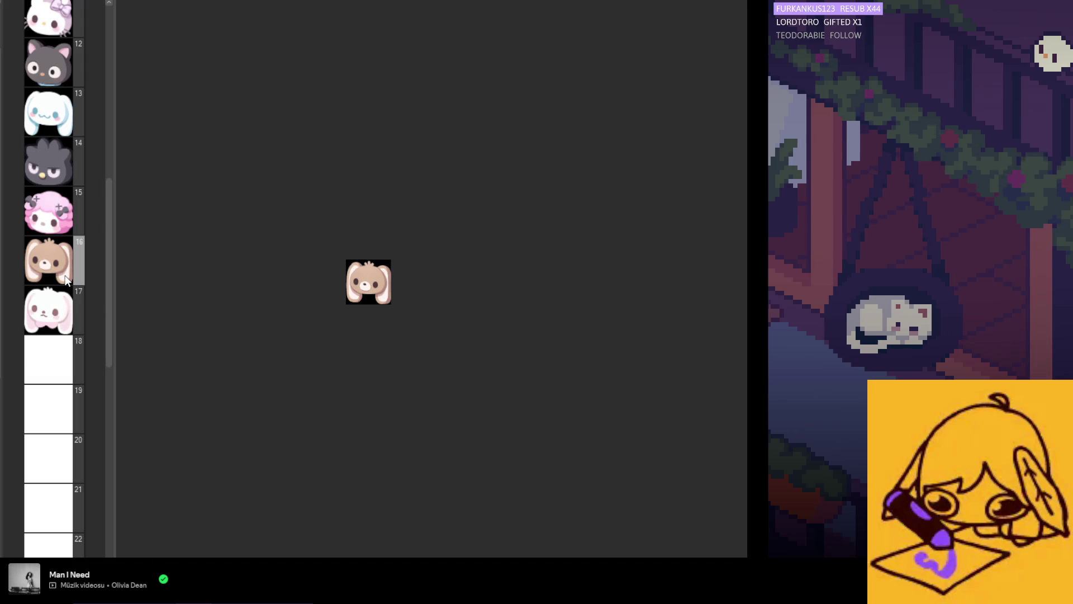
scroll(350, 305, up, 2)
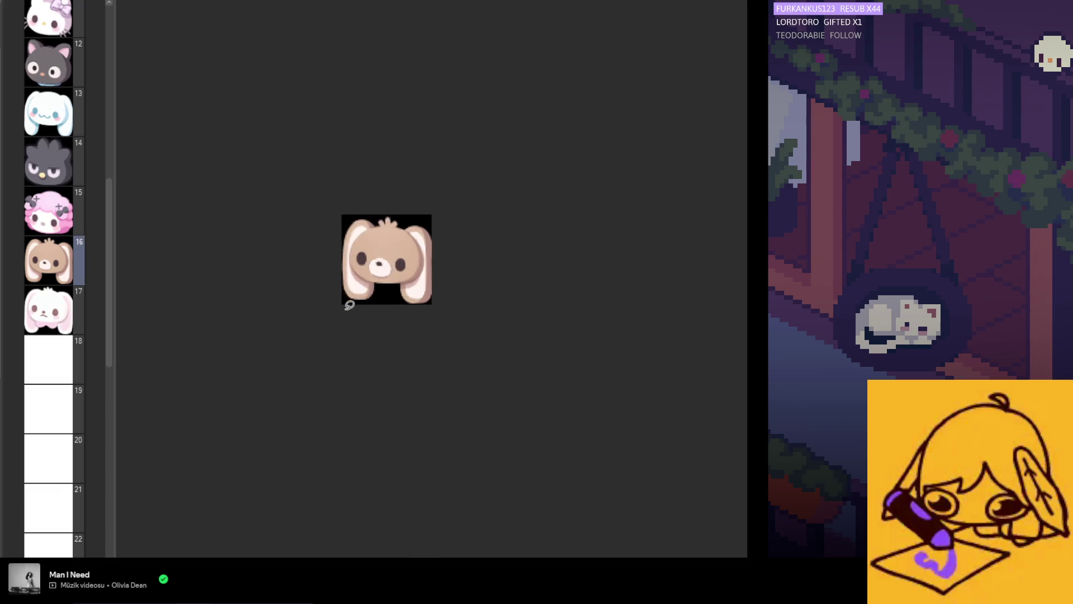
scroll(350, 304, up, 2)
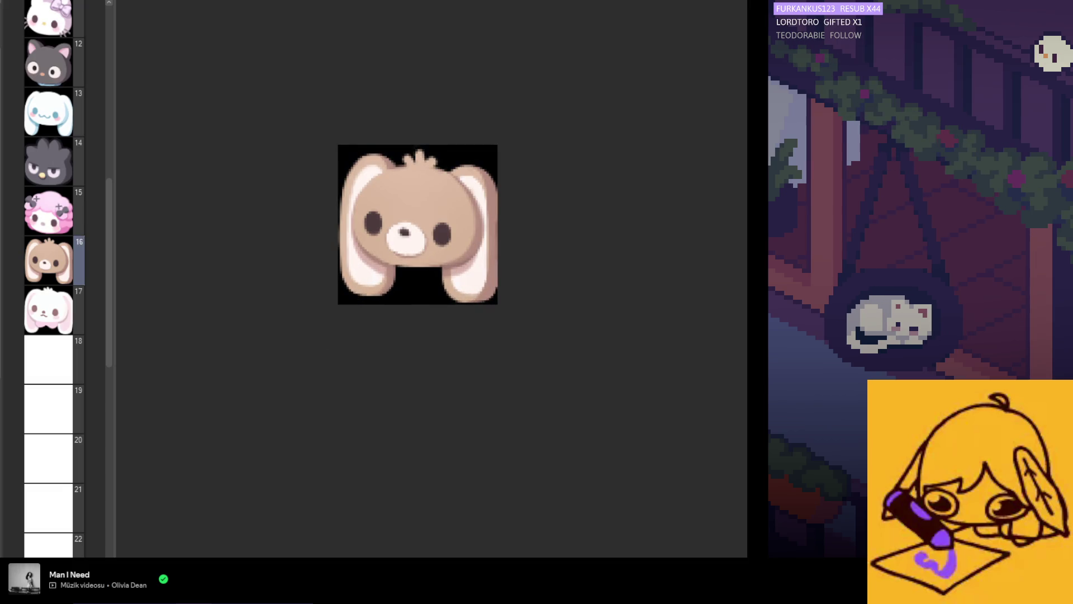
scroll(53, 279, up, 5)
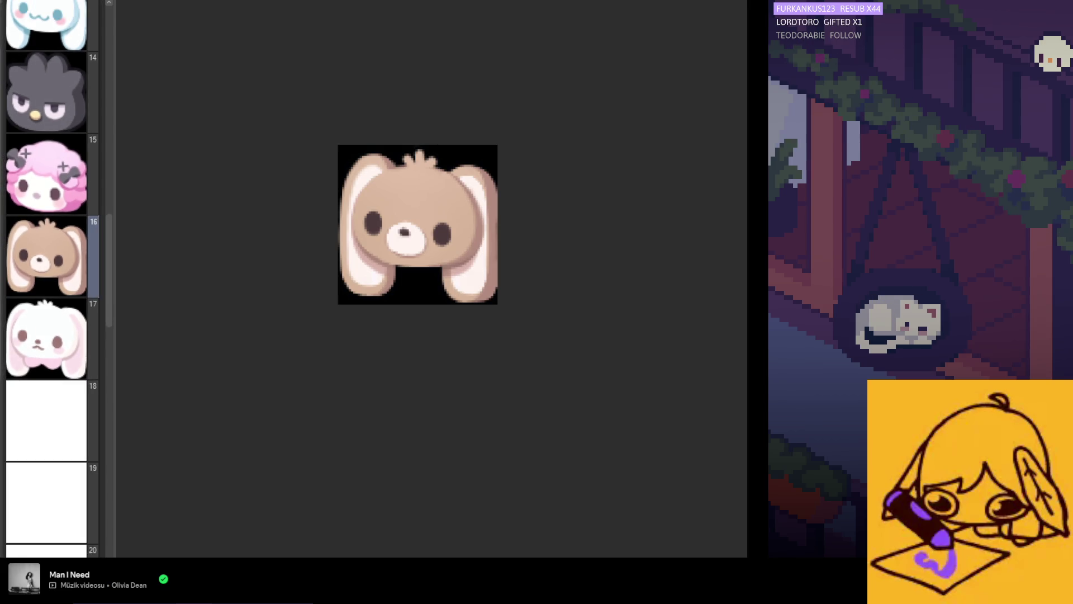
scroll(381, 270, up, 1)
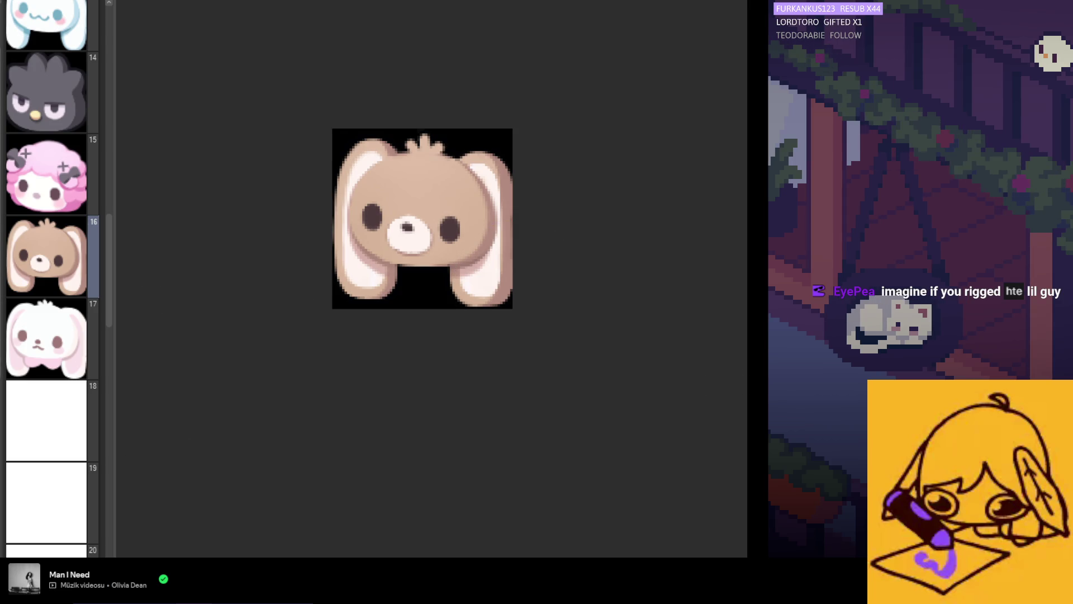
scroll(376, 270, up, 1)
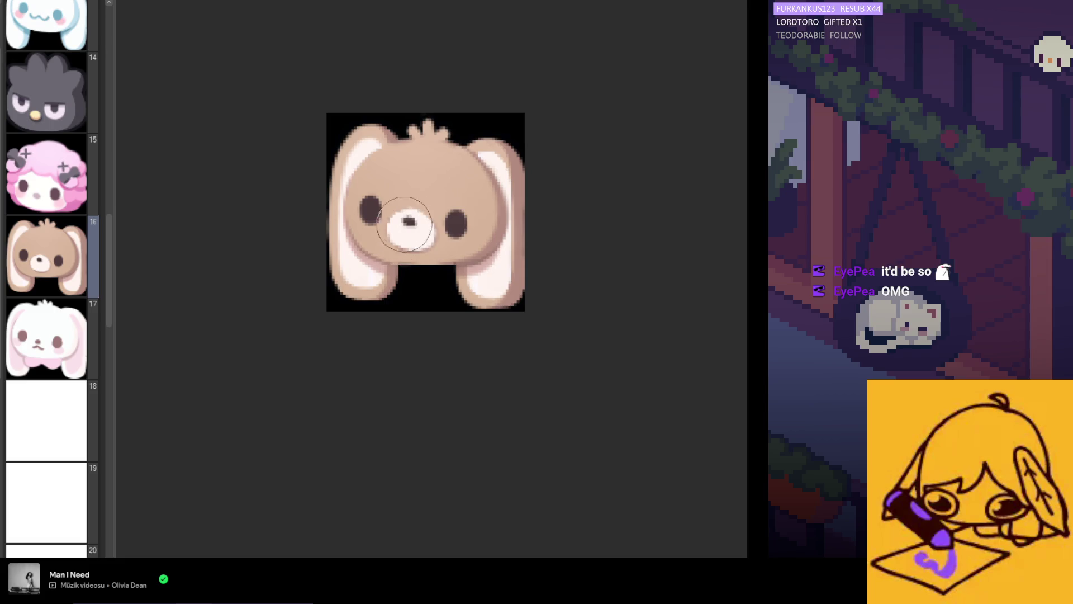
scroll(436, 268, down, 3)
scroll(414, 296, up, 2)
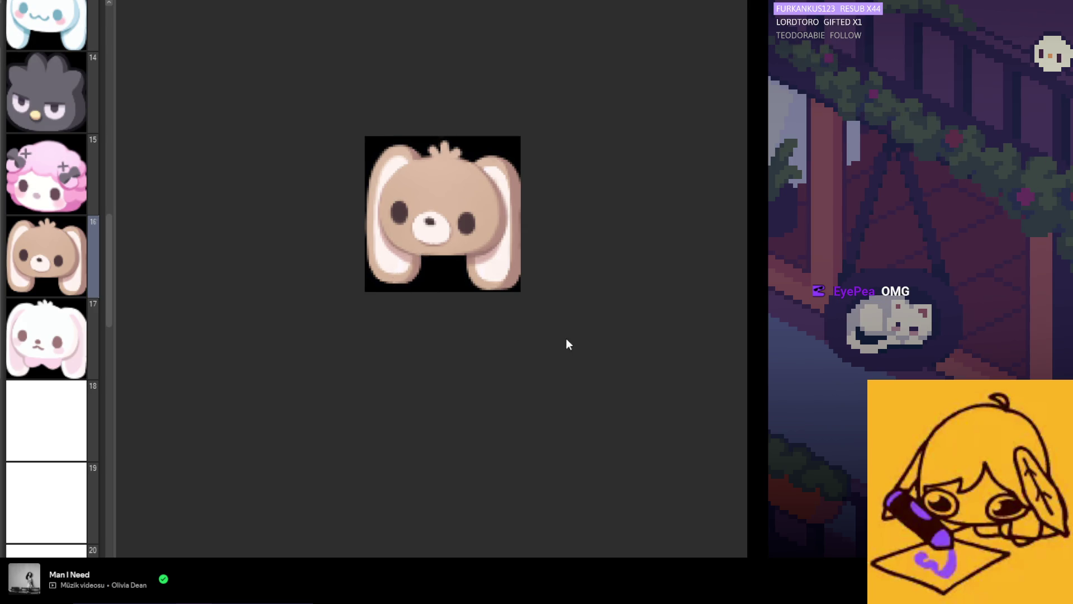
scroll(419, 282, up, 1)
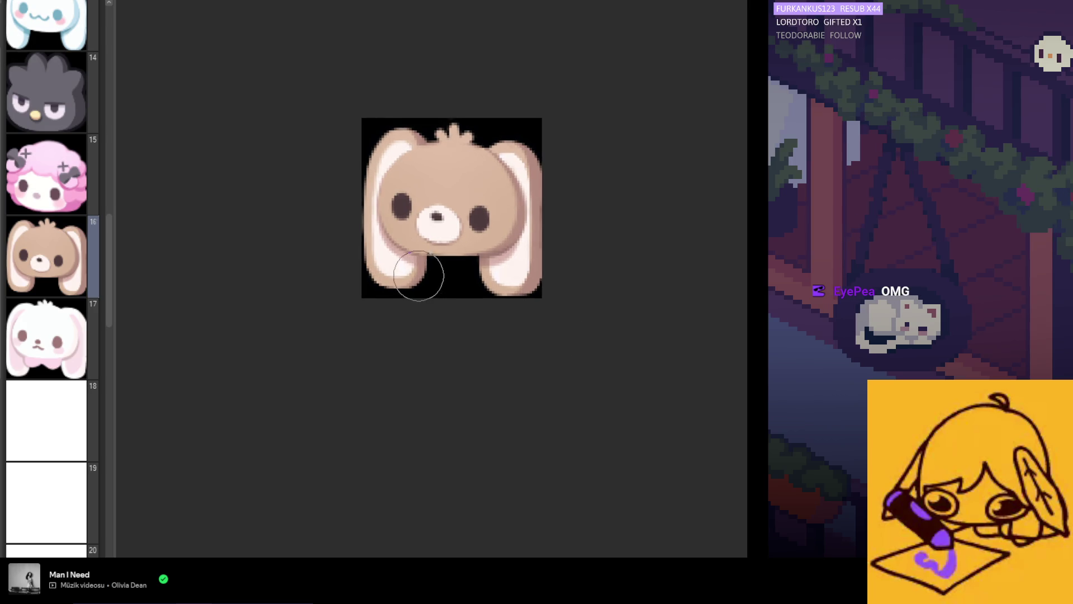
scroll(435, 356, down, 2)
scroll(435, 357, down, 1)
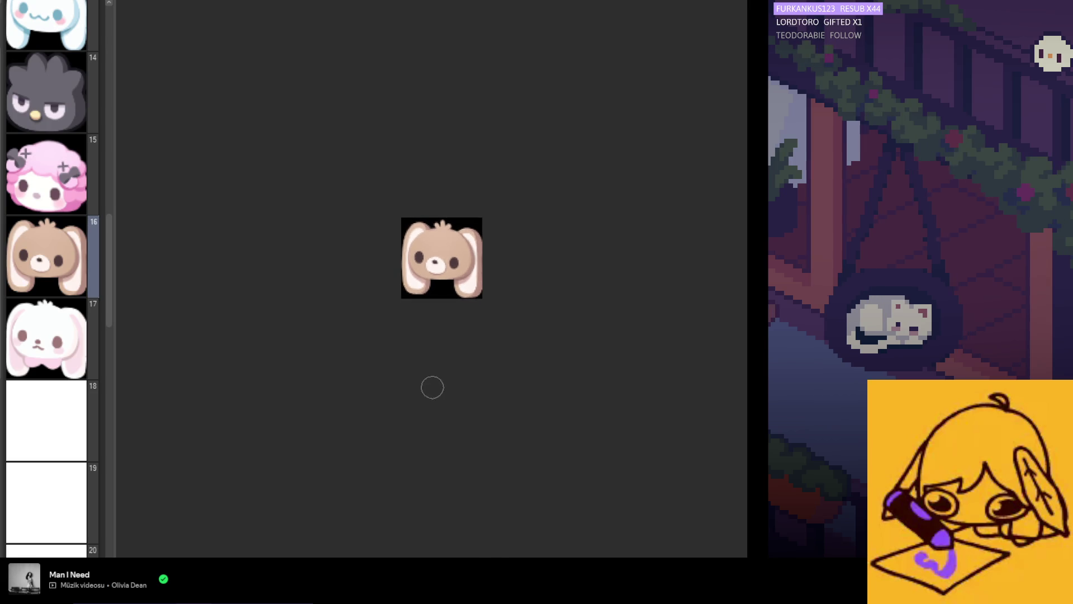
scroll(383, 326, up, 1)
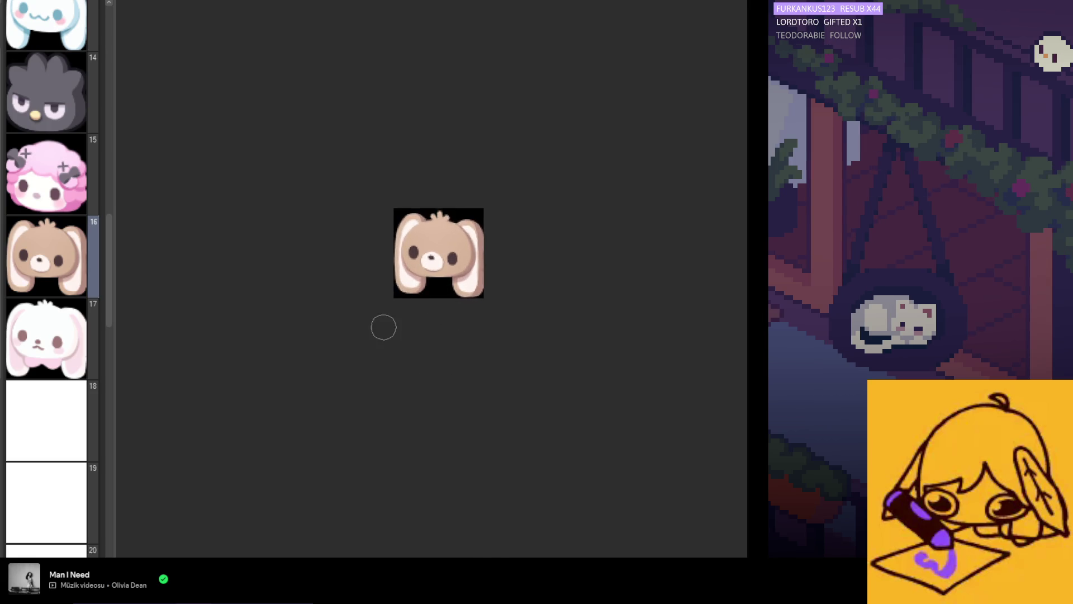
scroll(383, 245, up, 2)
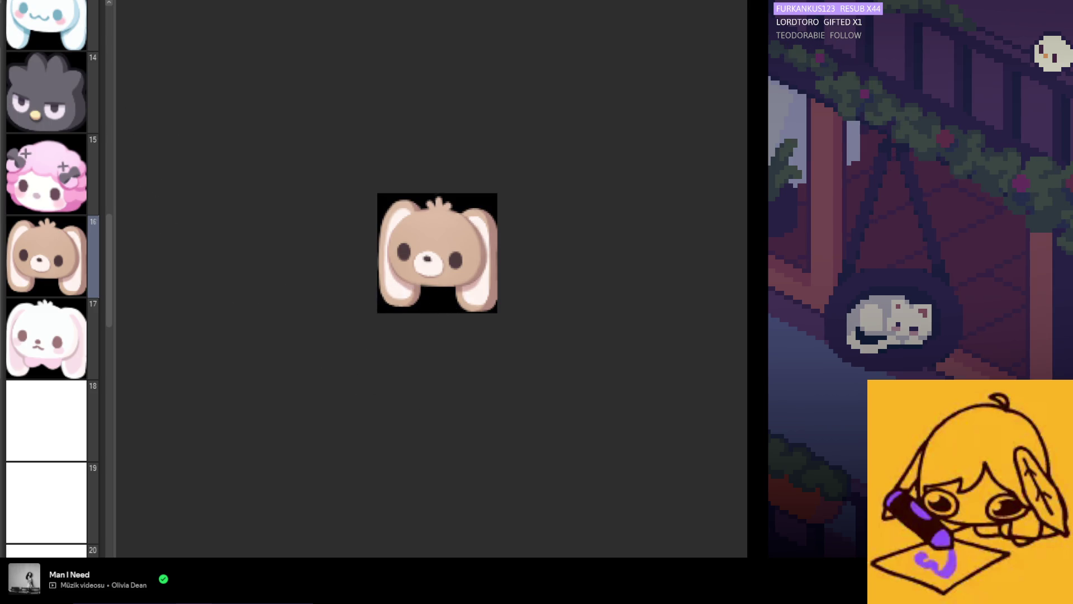
key(ctrl+plus)
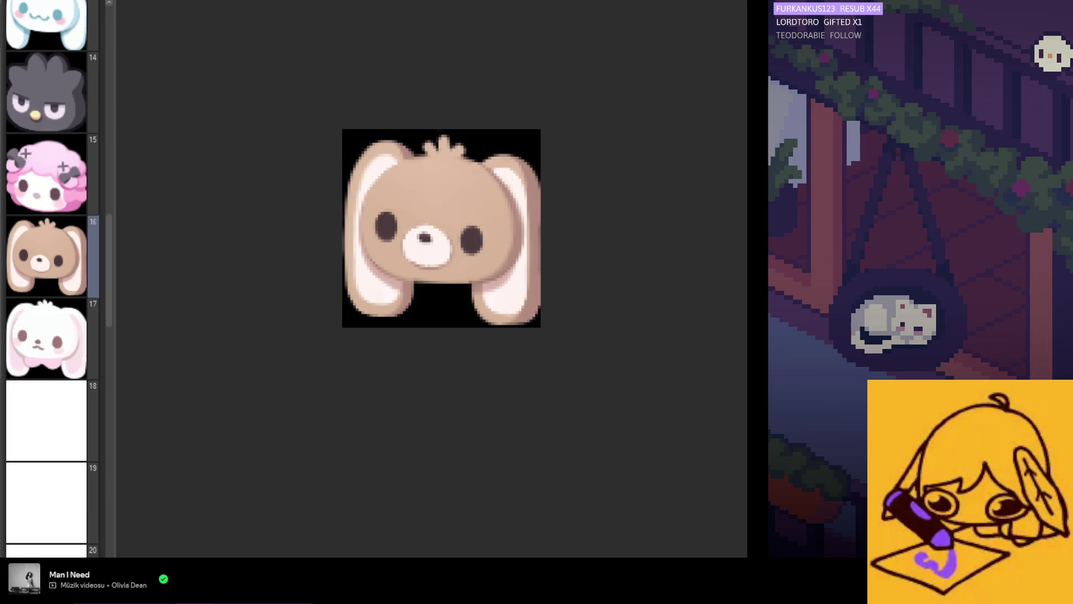
scroll(418, 259, up, 1)
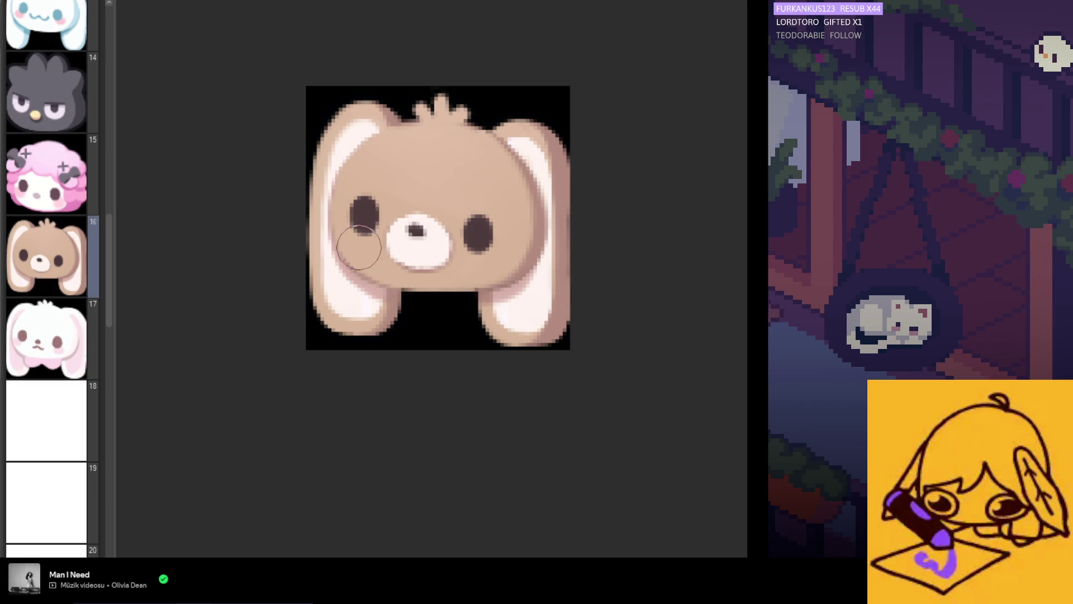
scroll(468, 336, down, 3)
scroll(464, 369, down, 1)
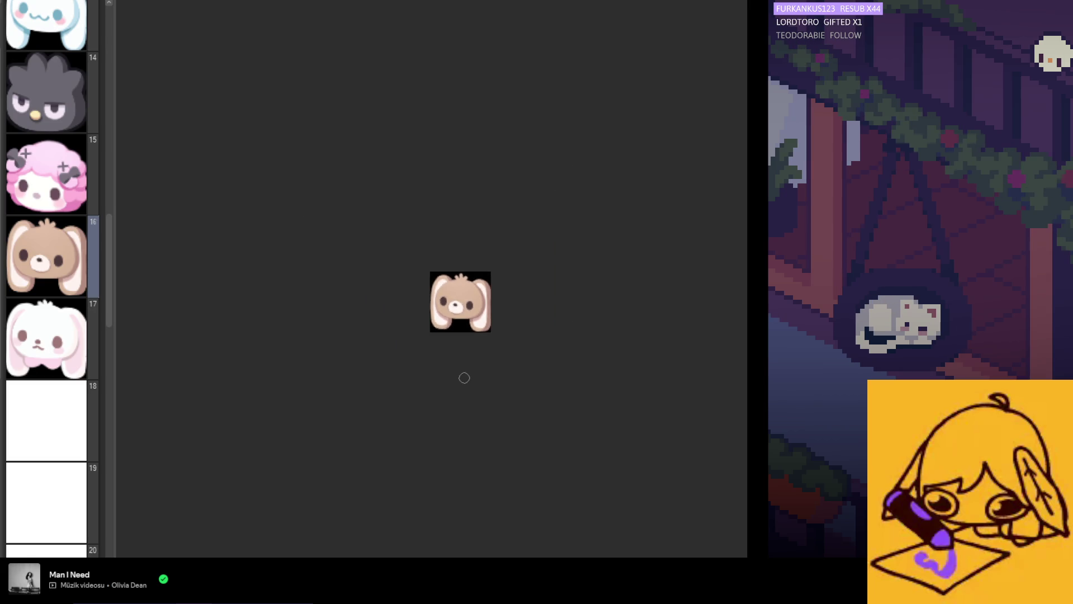
scroll(438, 296, up, 2)
scroll(435, 289, up, 2)
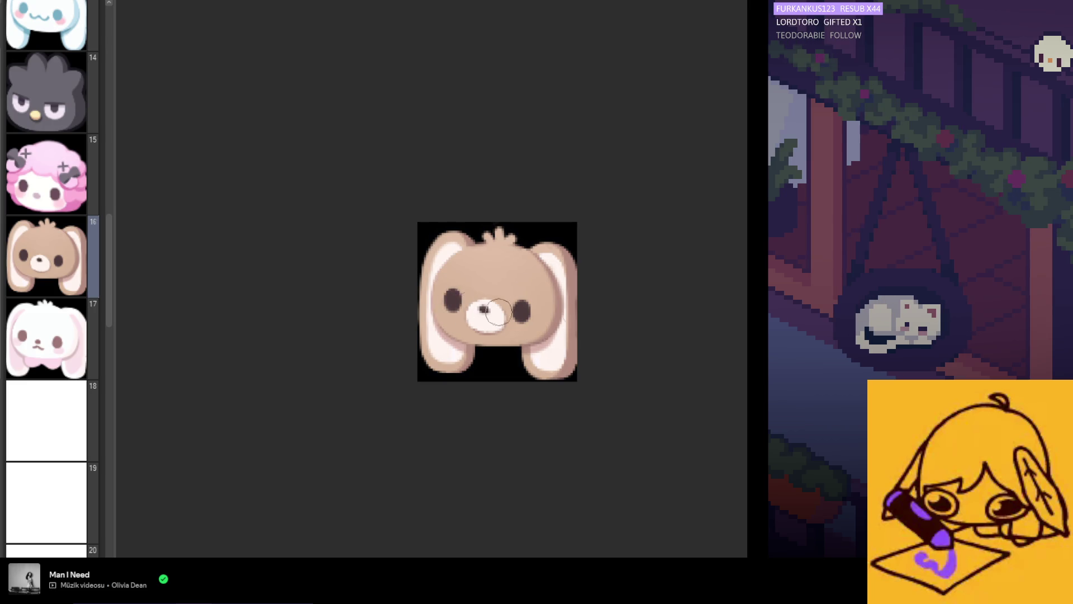
- Zoom in and paint a dark stroke along the lower edge of the bunny's face on page 16
scroll(435, 344, up, 2)
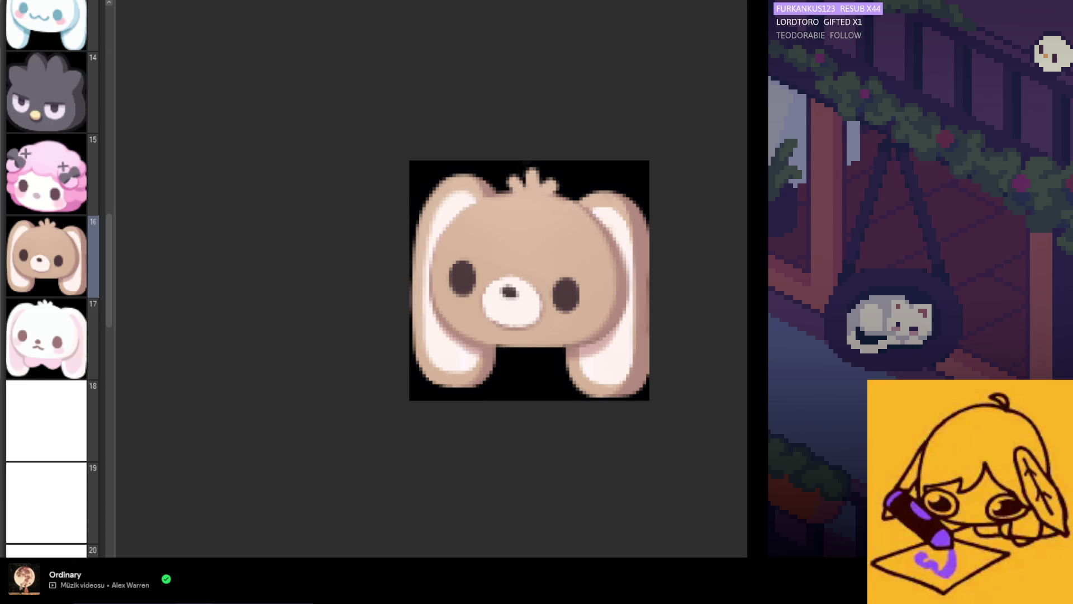
scroll(492, 358, up, 1)
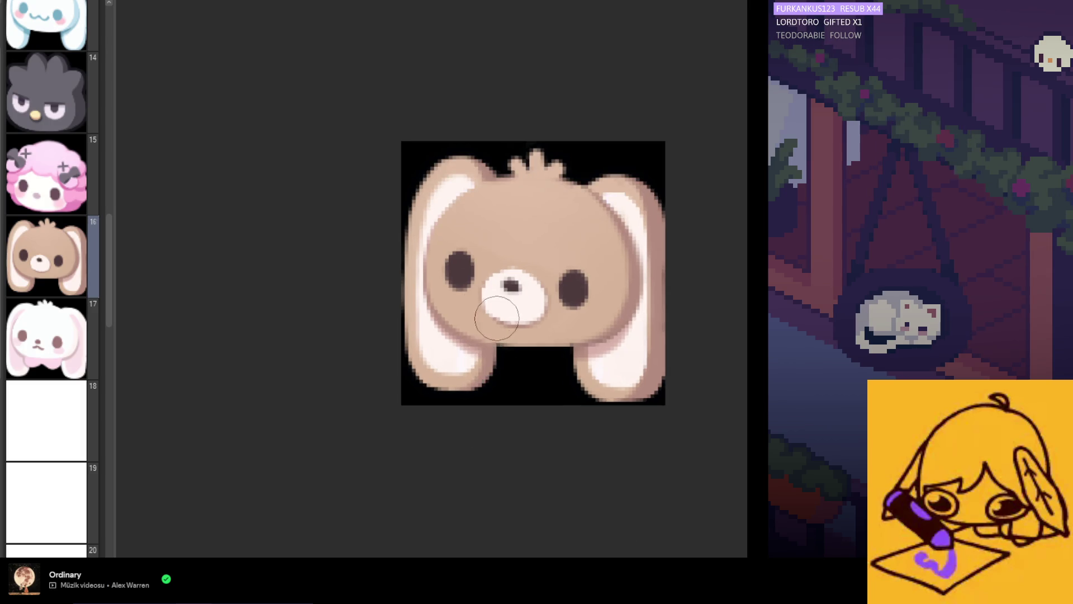
scroll(475, 332, up, 2)
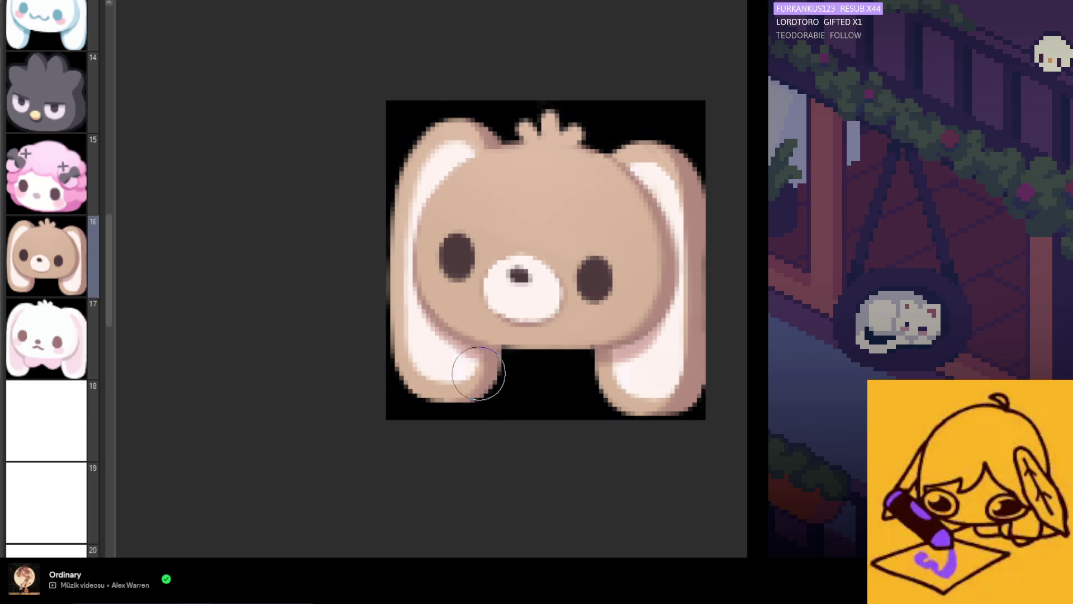
scroll(498, 385, down, 3)
scroll(465, 347, right, 1)
scroll(431, 321, up, 2)
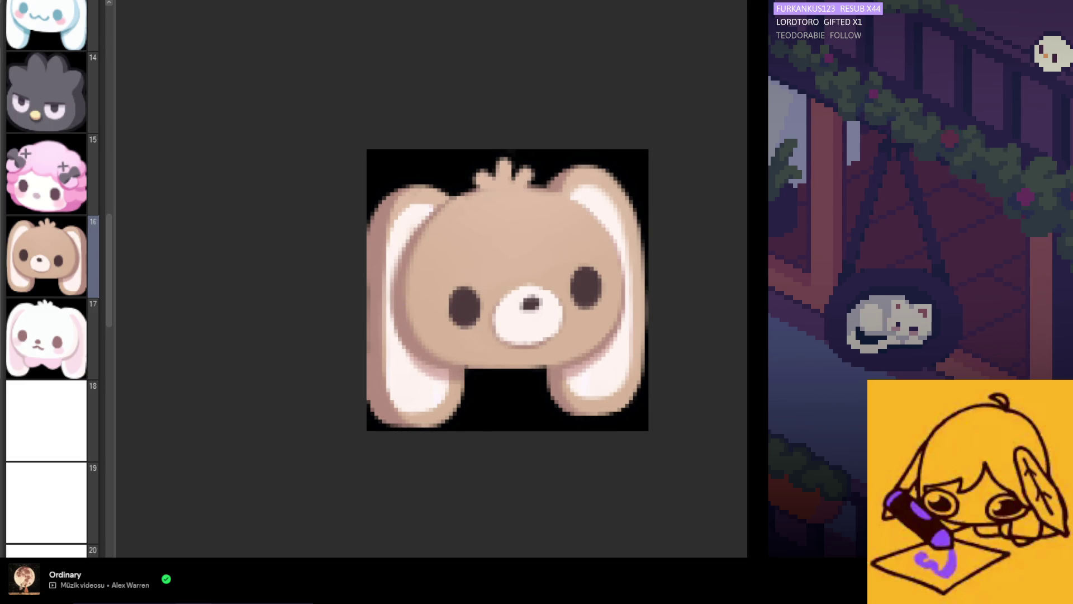
scroll(522, 325, down, 1)
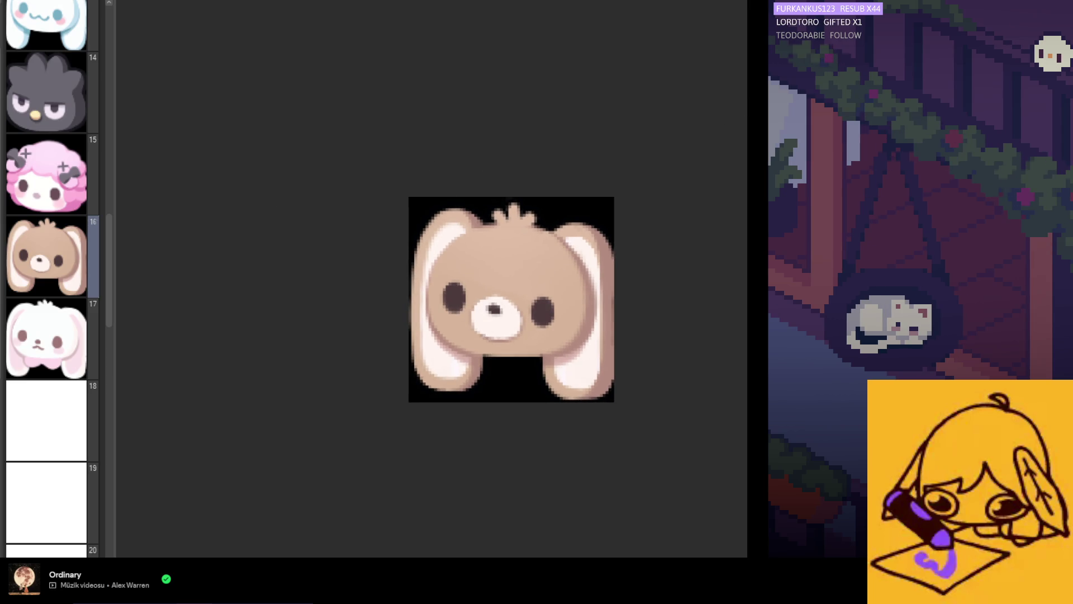
drag(428, 283, 486, 352)
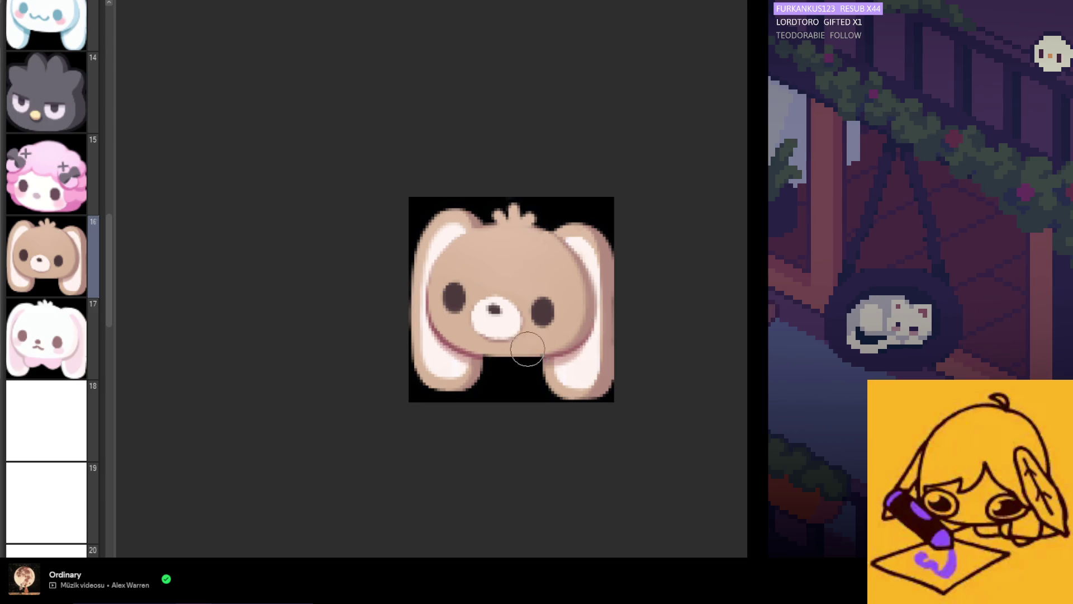
scroll(461, 321, down, 3)
scroll(462, 320, down, 1)
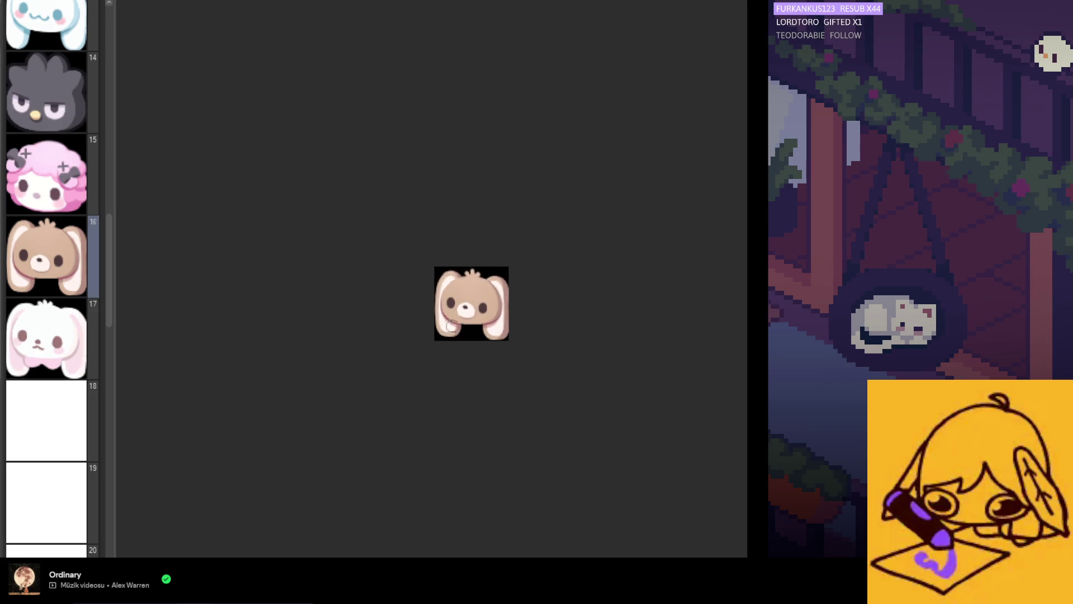
scroll(440, 311, up, 3)
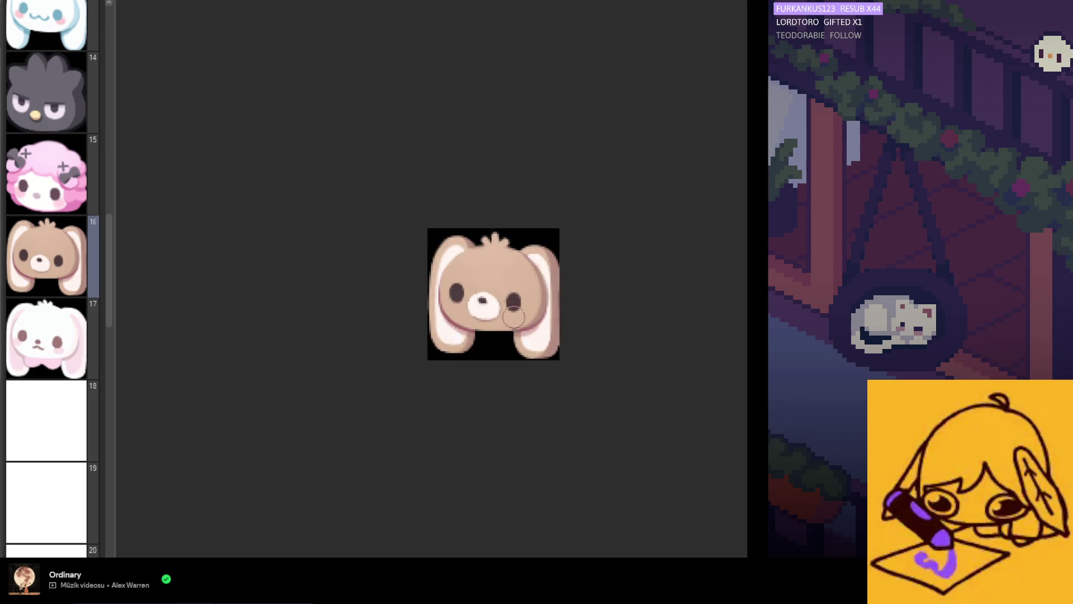
scroll(540, 315, down, 2)
scroll(540, 315, up, 1)
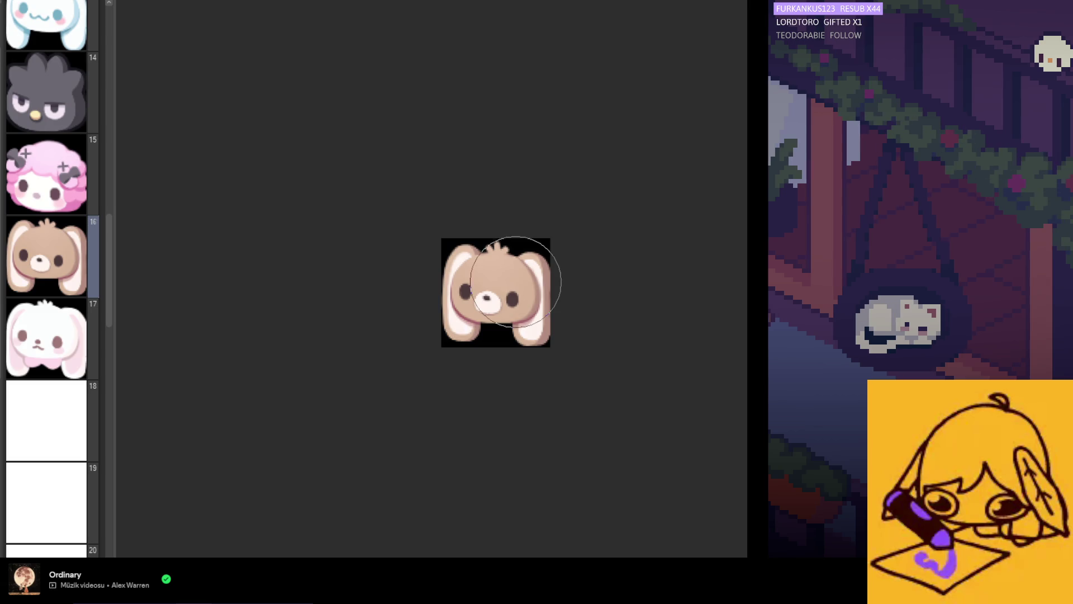
scroll(431, 378, up, 1)
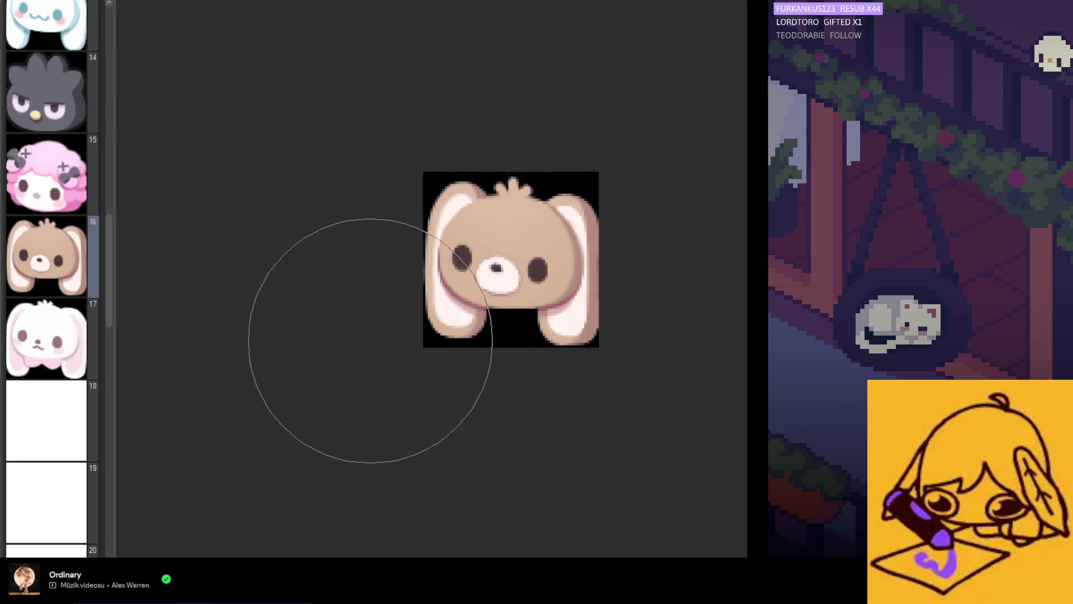
key(ctrl+minus)
key(ctrl+minus)
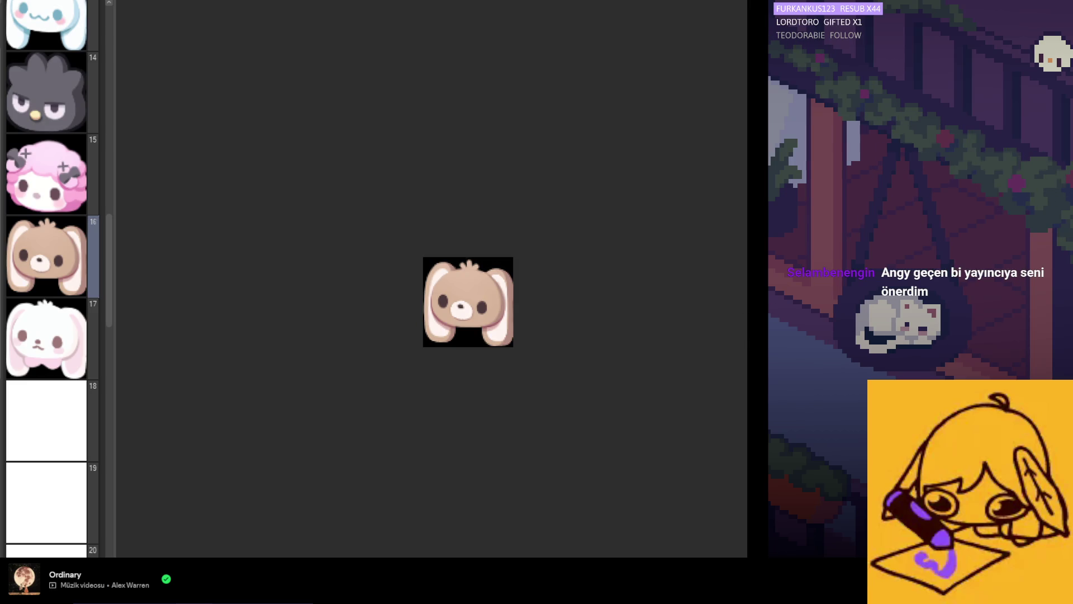
scroll(506, 356, up, 1)
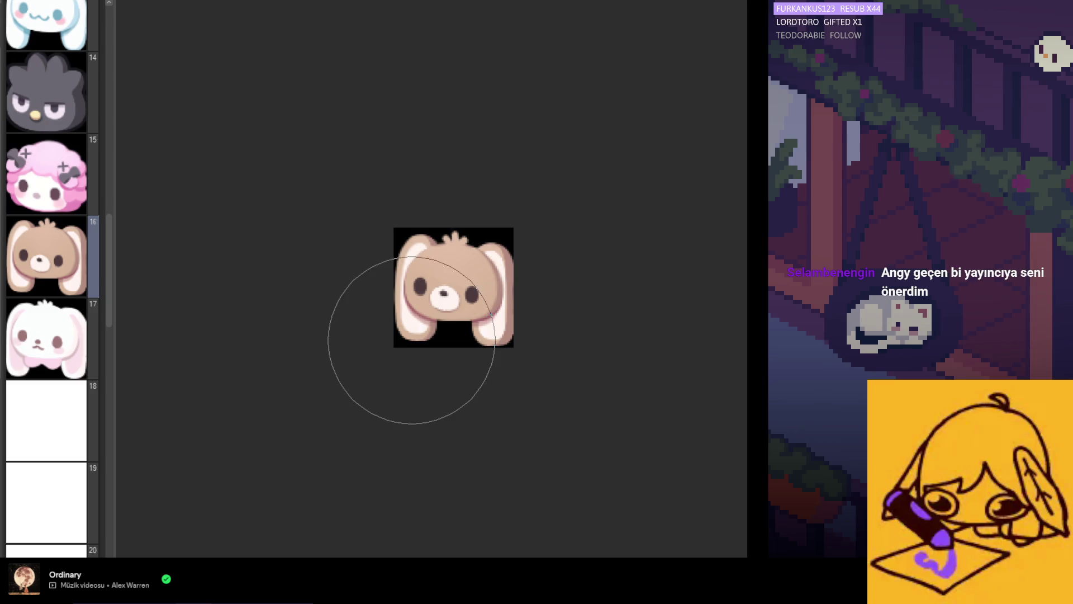
scroll(576, 317, up, 3)
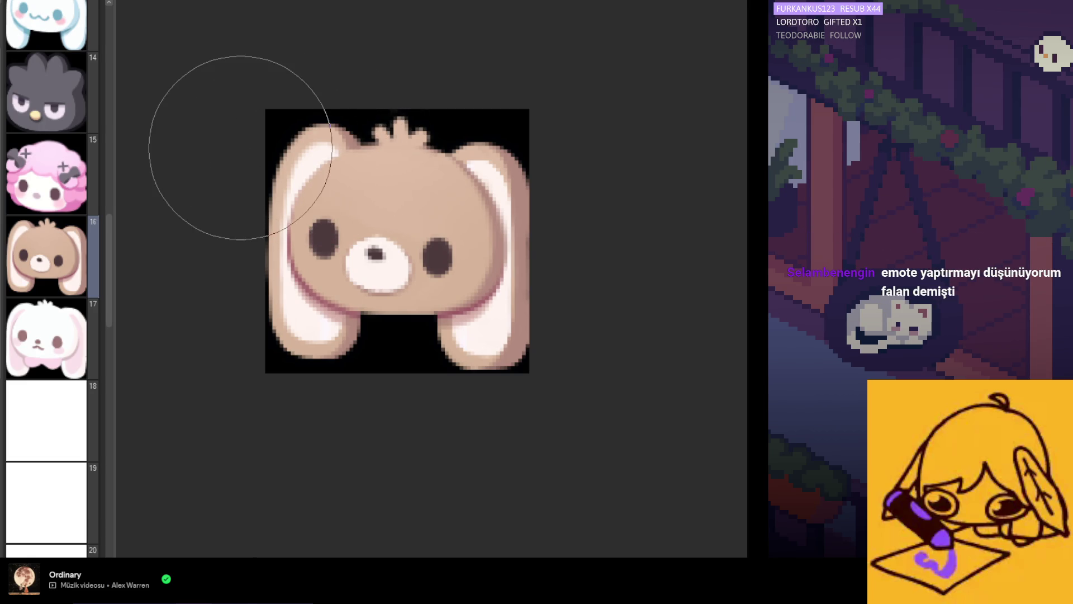
scroll(384, 240, down, 1)
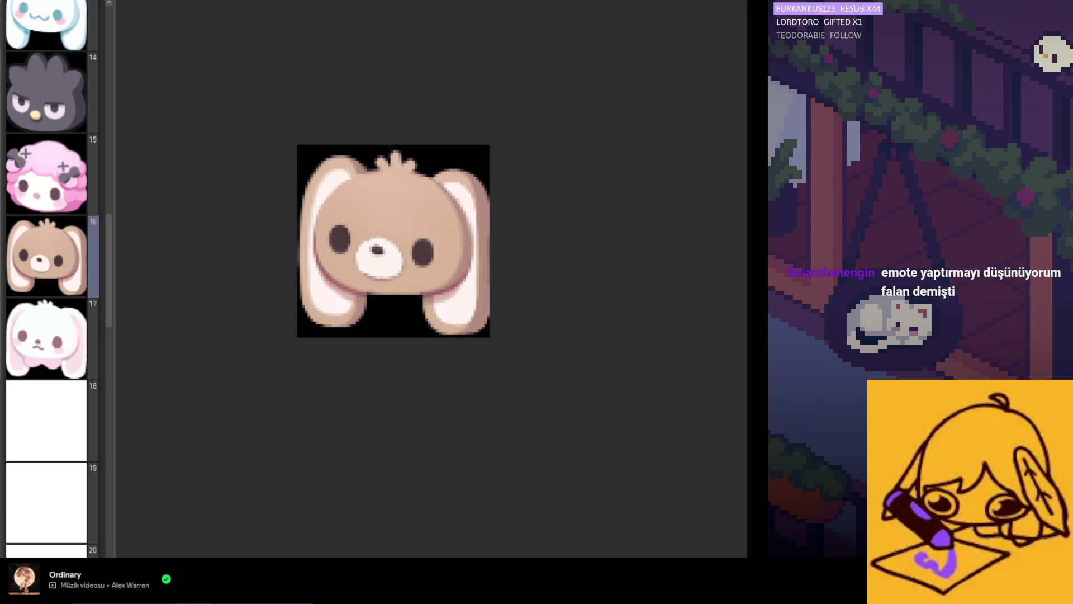
scroll(353, 201, up, 2)
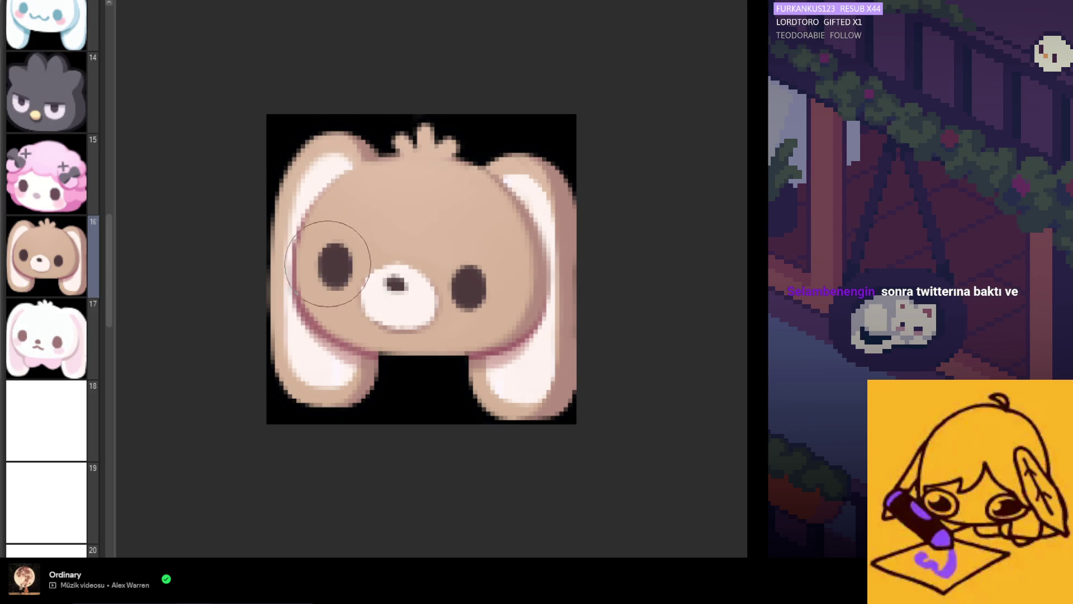
scroll(401, 290, down, 1)
scroll(405, 287, down, 1)
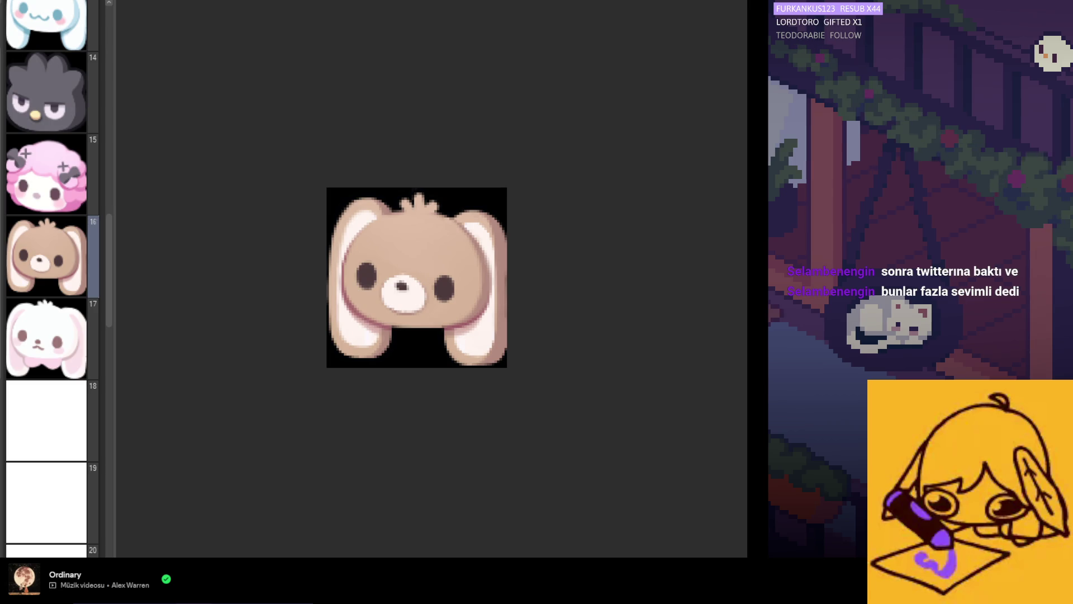
scroll(381, 278, up, 3)
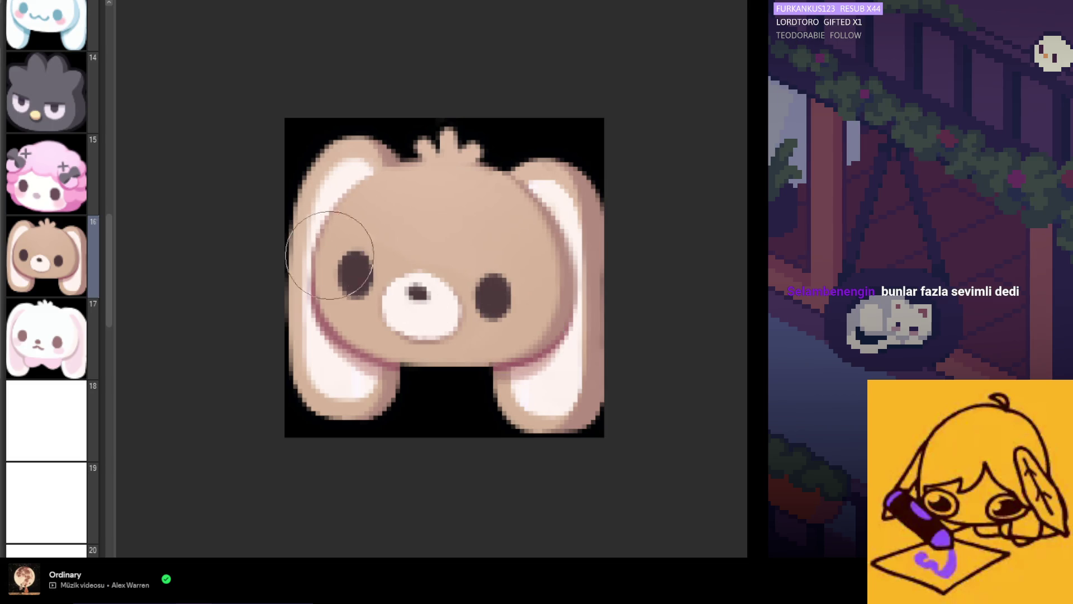
scroll(385, 288, down, 3)
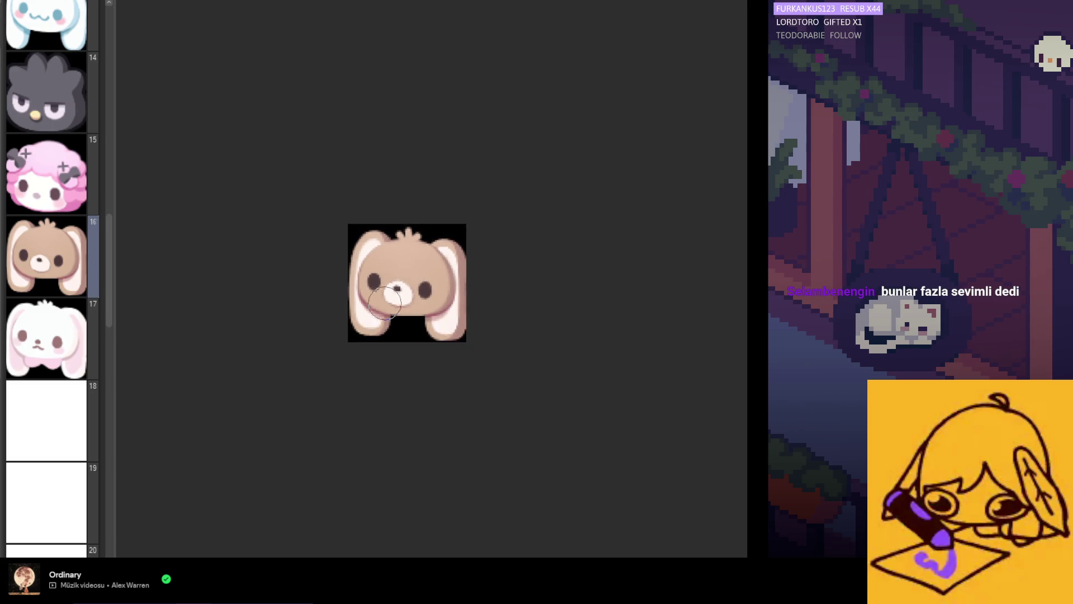
scroll(429, 296, up, 2)
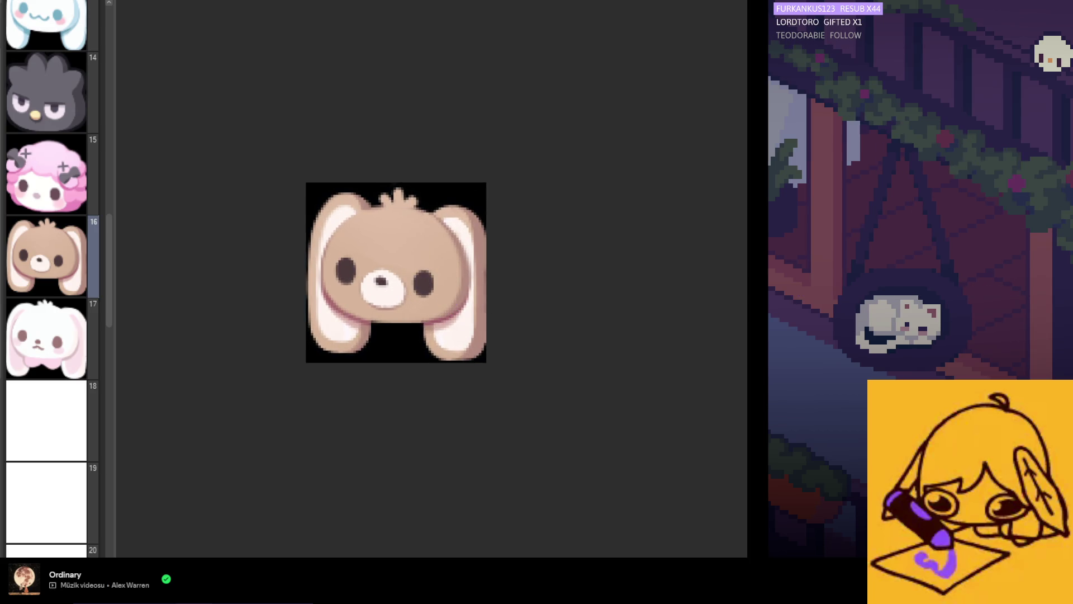
scroll(459, 261, up, 1)
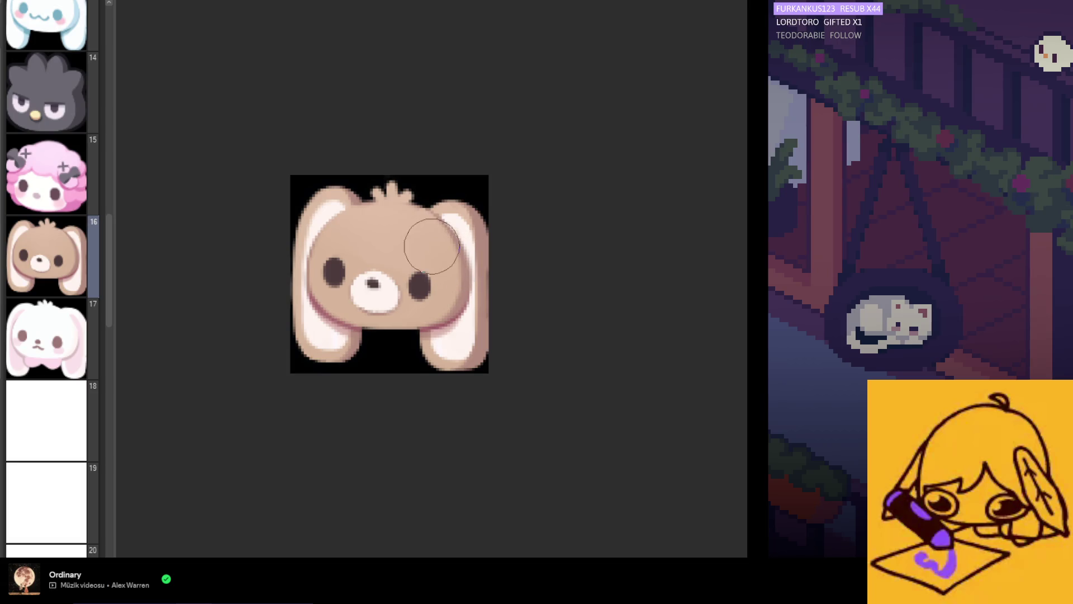
key(bracketright)
key(bracketright)
key(bracketright)
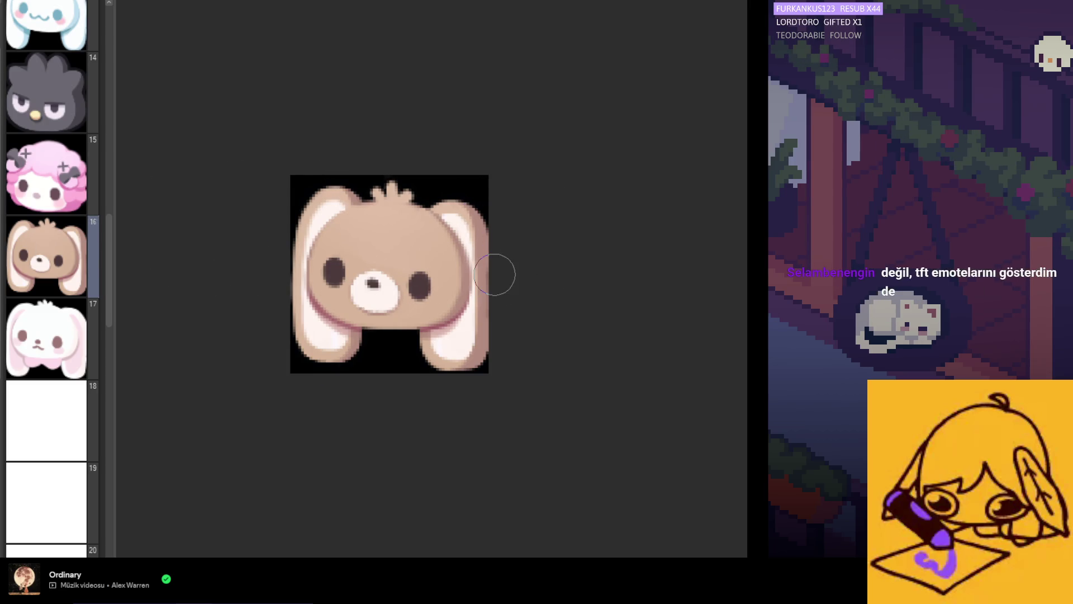
scroll(494, 274, up, 1)
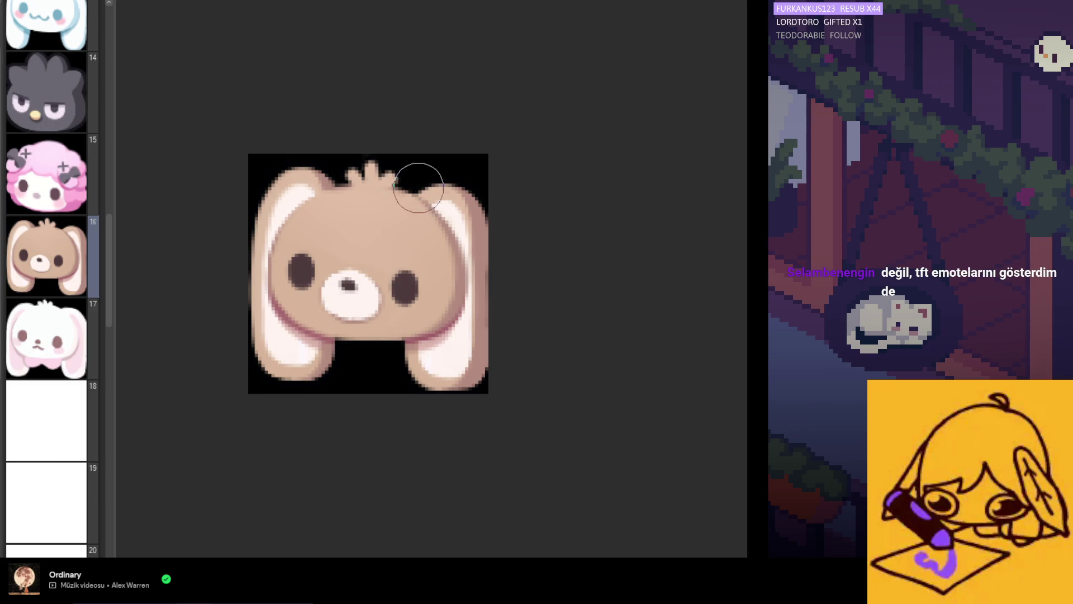
scroll(434, 217, down, 5)
scroll(451, 279, up, 3)
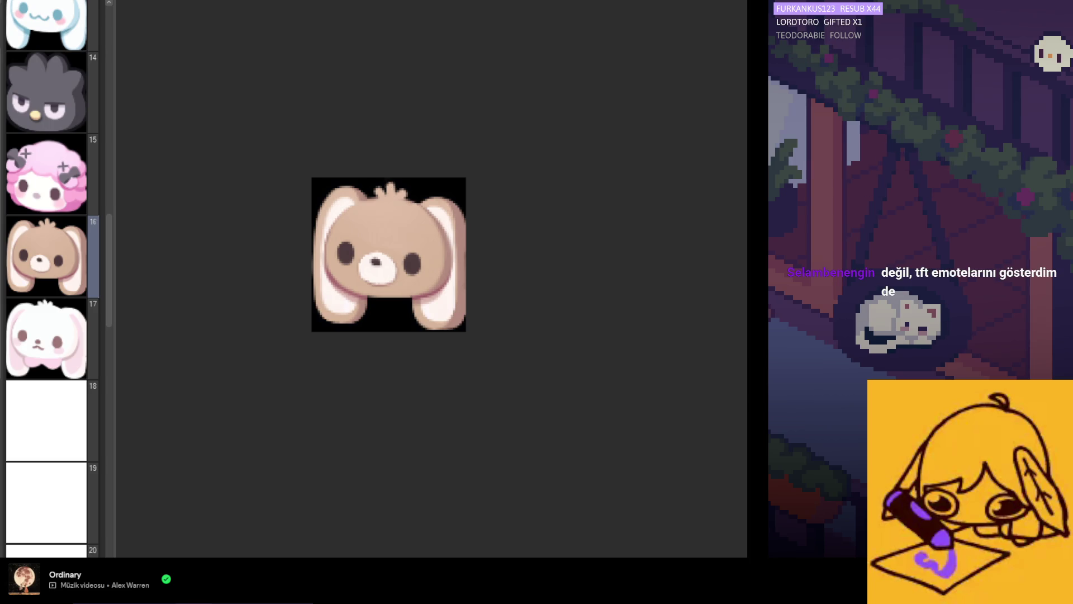
scroll(470, 247, up, 1)
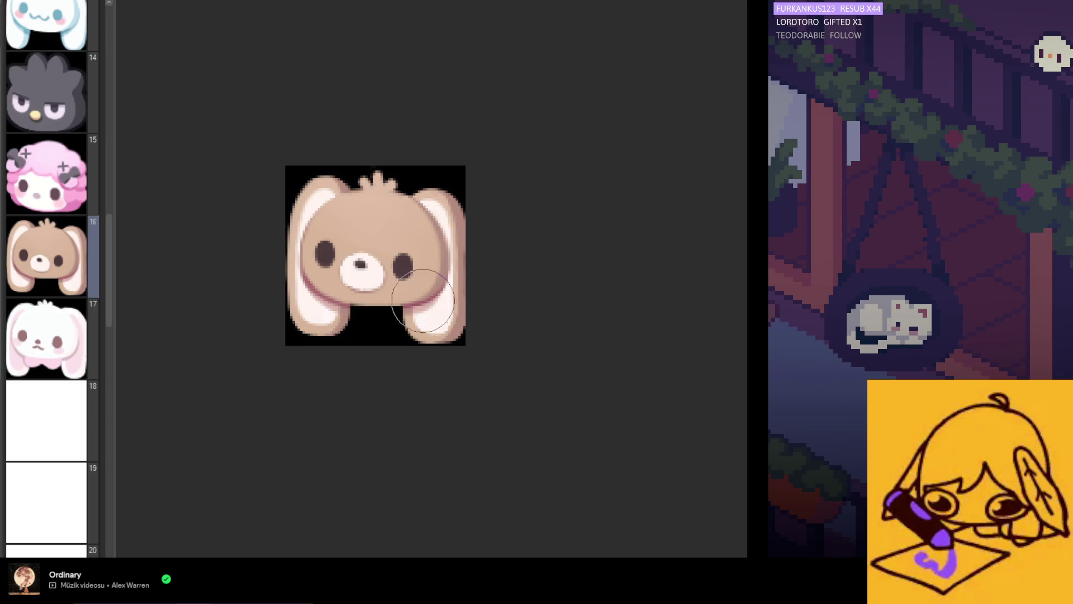
scroll(394, 310, down, 2)
scroll(407, 323, up, 2)
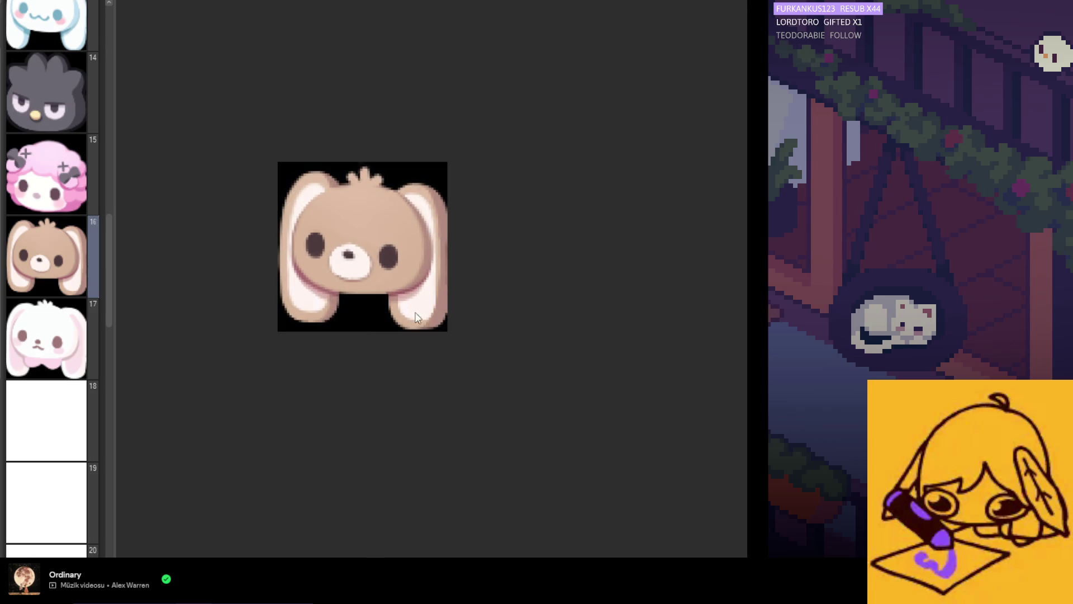
scroll(428, 200, up, 3)
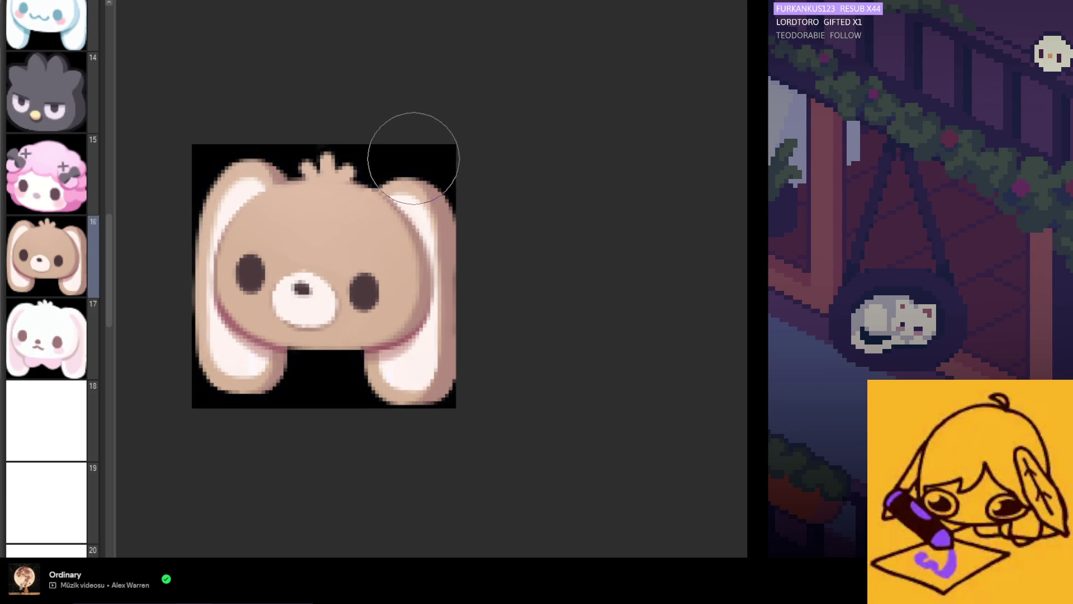
scroll(414, 224, down, 3)
scroll(421, 272, left, 5)
scroll(348, 243, right, 5)
scroll(453, 232, down, 1)
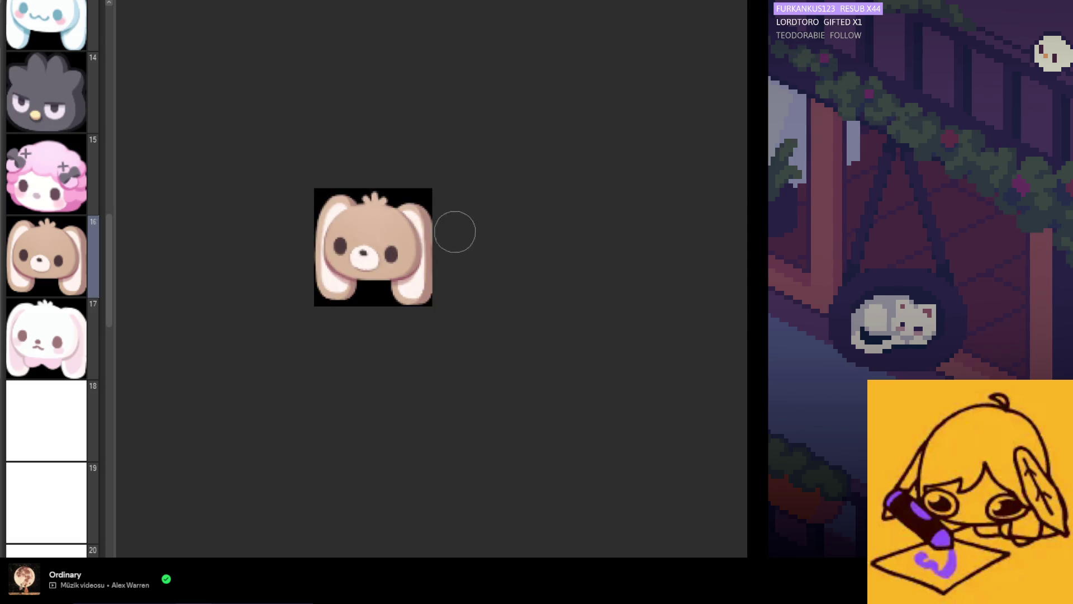
scroll(419, 204, up, 2)
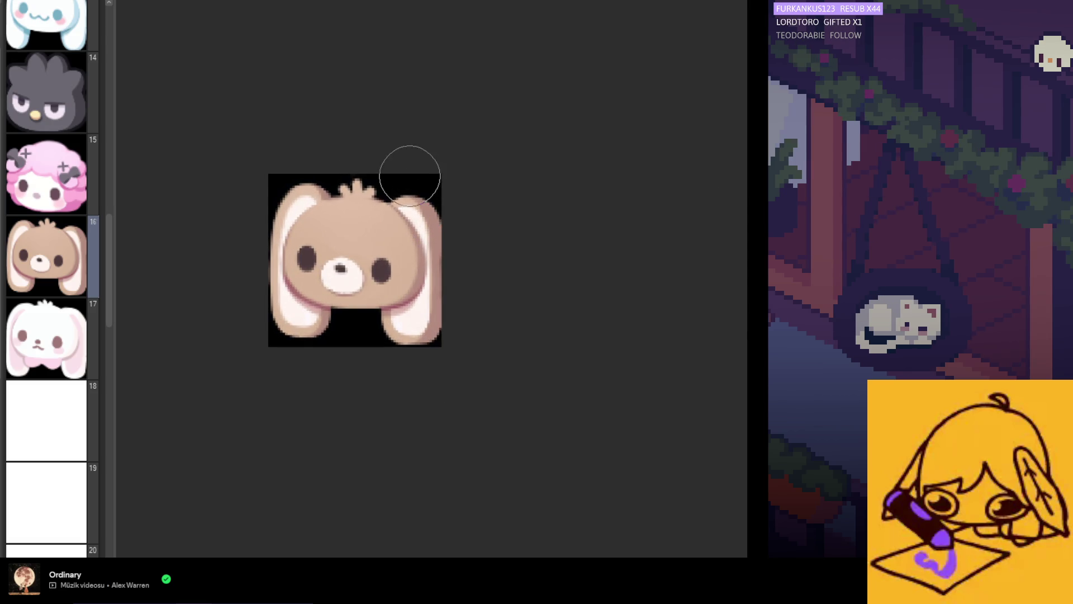
scroll(405, 222, down, 3)
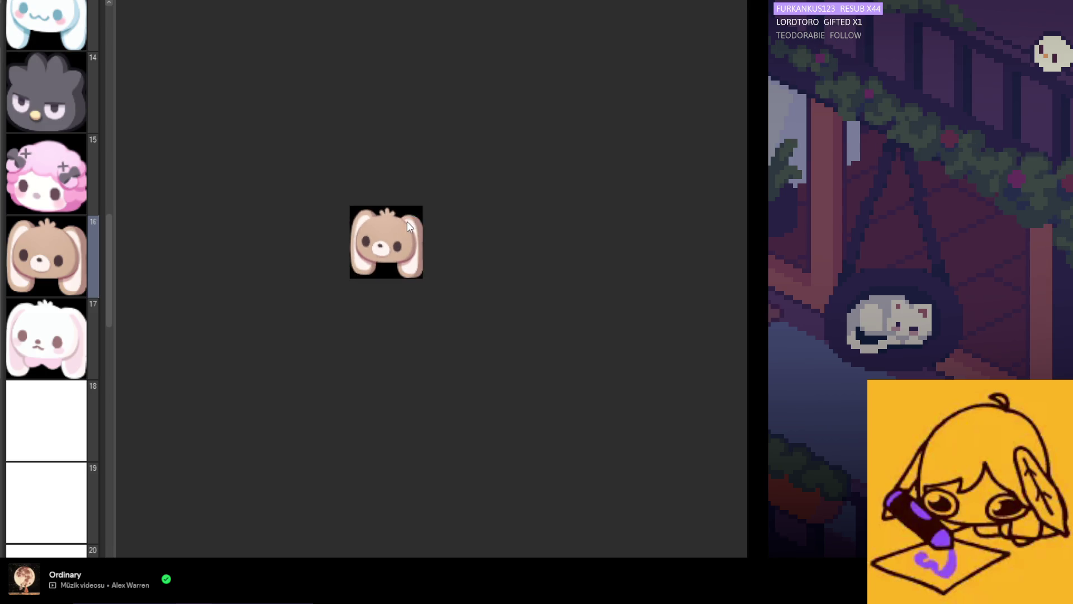
scroll(427, 207, down, 1)
scroll(355, 235, up, 3)
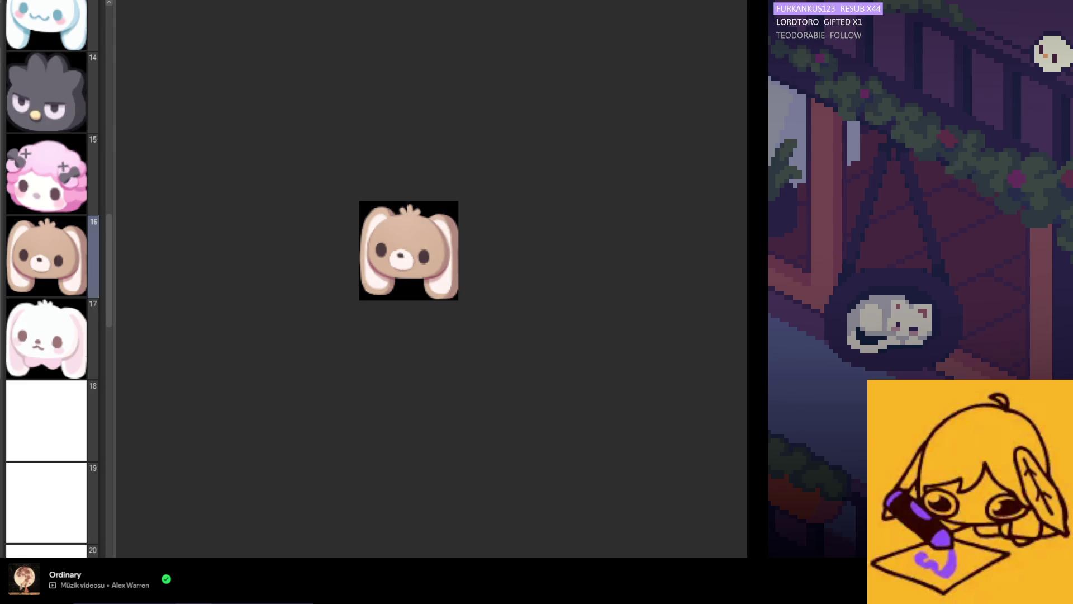
scroll(412, 303, up, 1)
scroll(413, 241, up, 1)
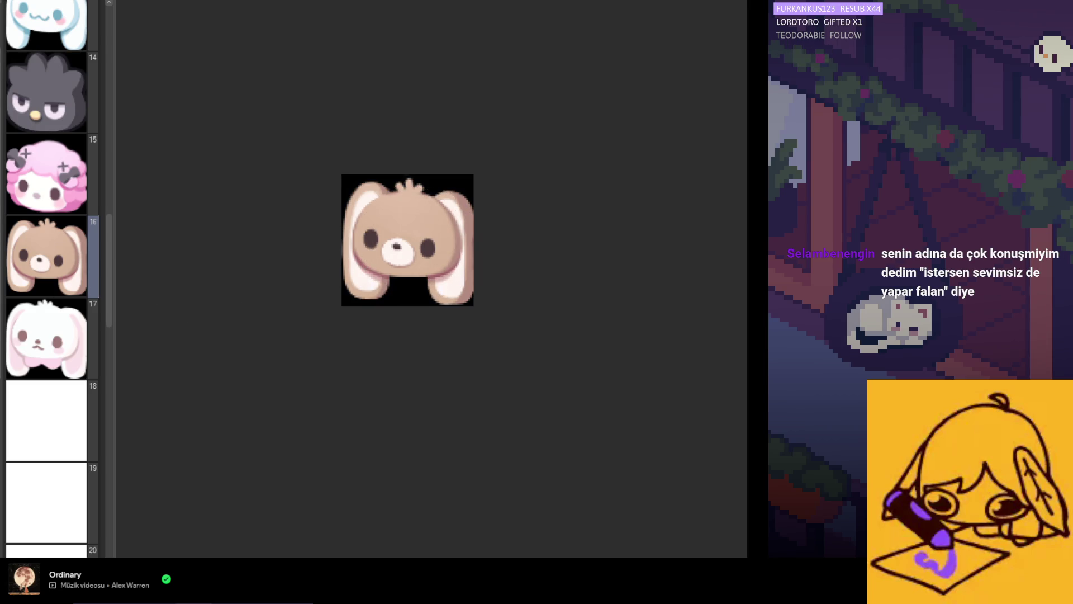
scroll(410, 268, up, 1)
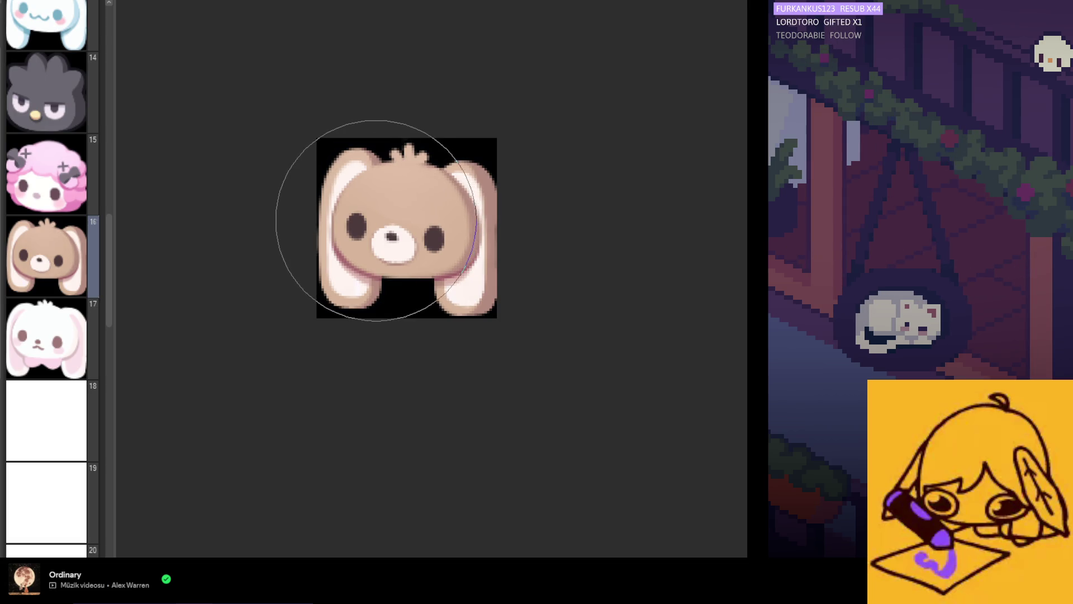
scroll(441, 321, down, 5)
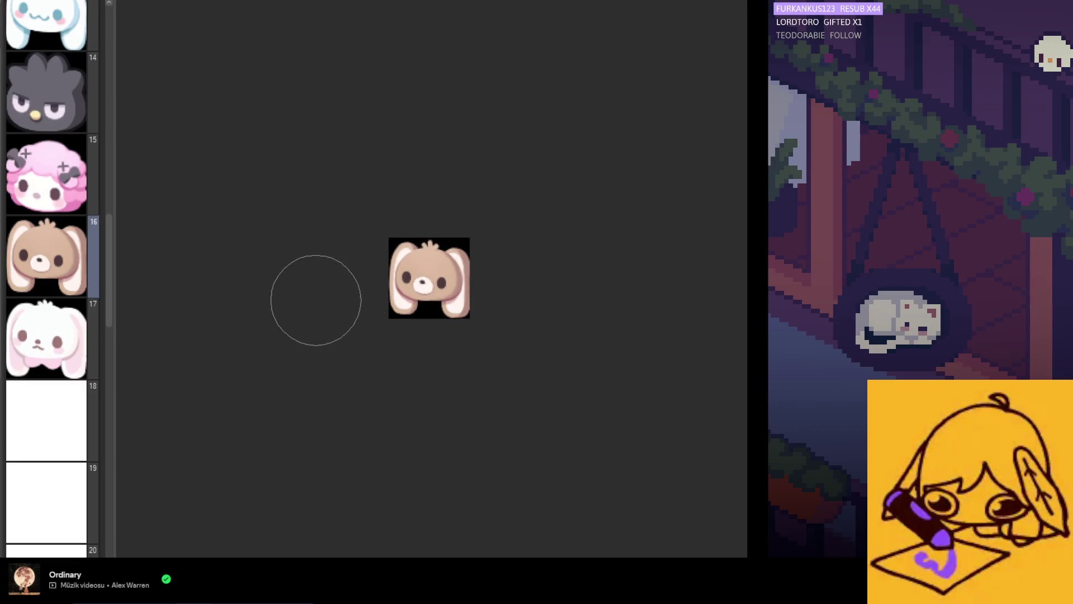
scroll(316, 290, up, 3)
scroll(380, 268, up, 1)
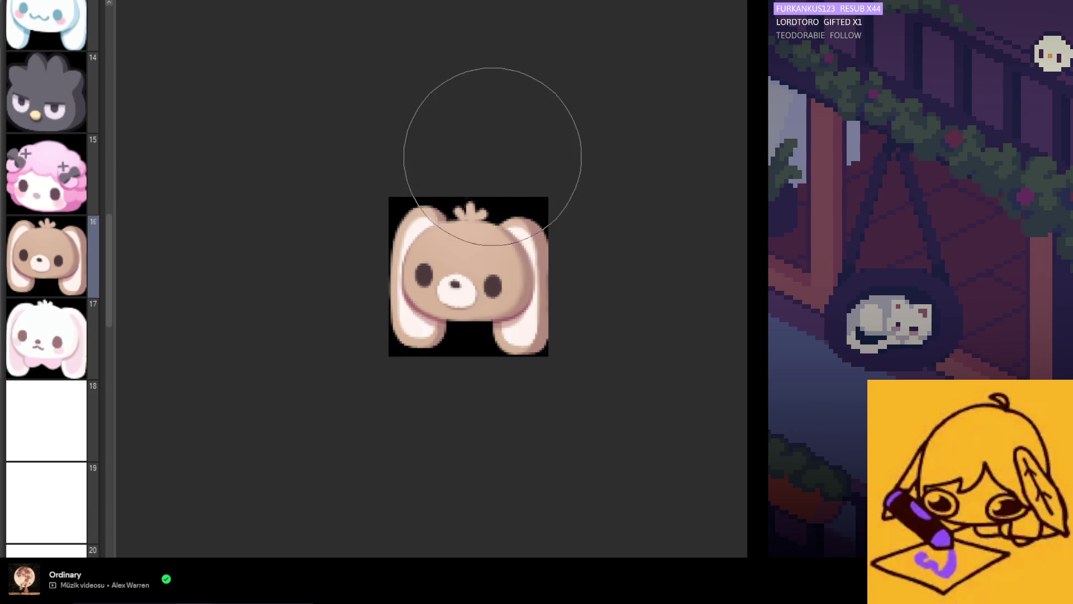
scroll(492, 149, up, 1)
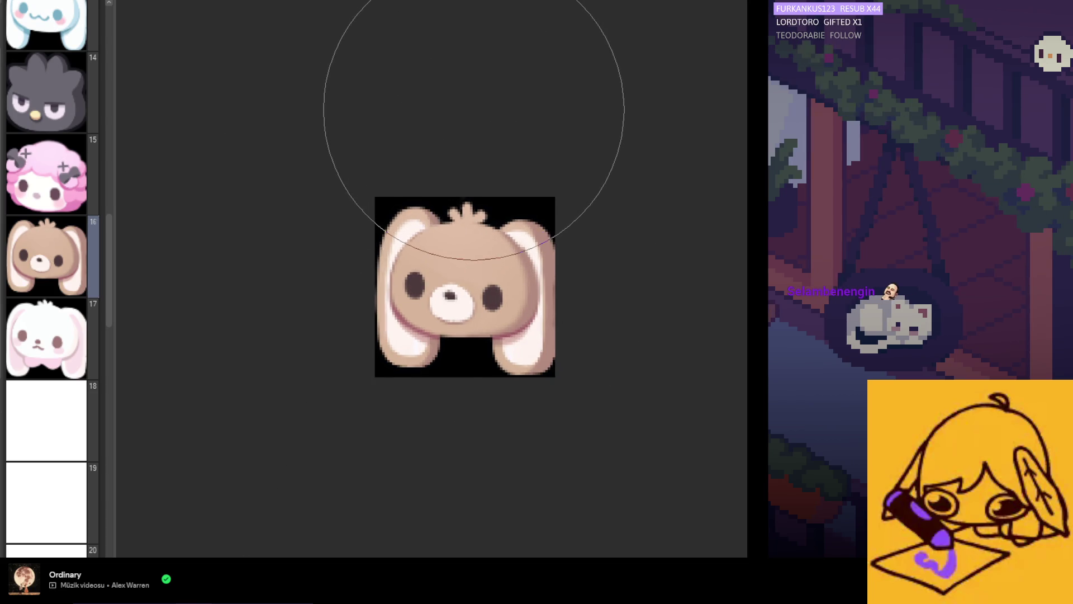
scroll(443, 276, down, 3)
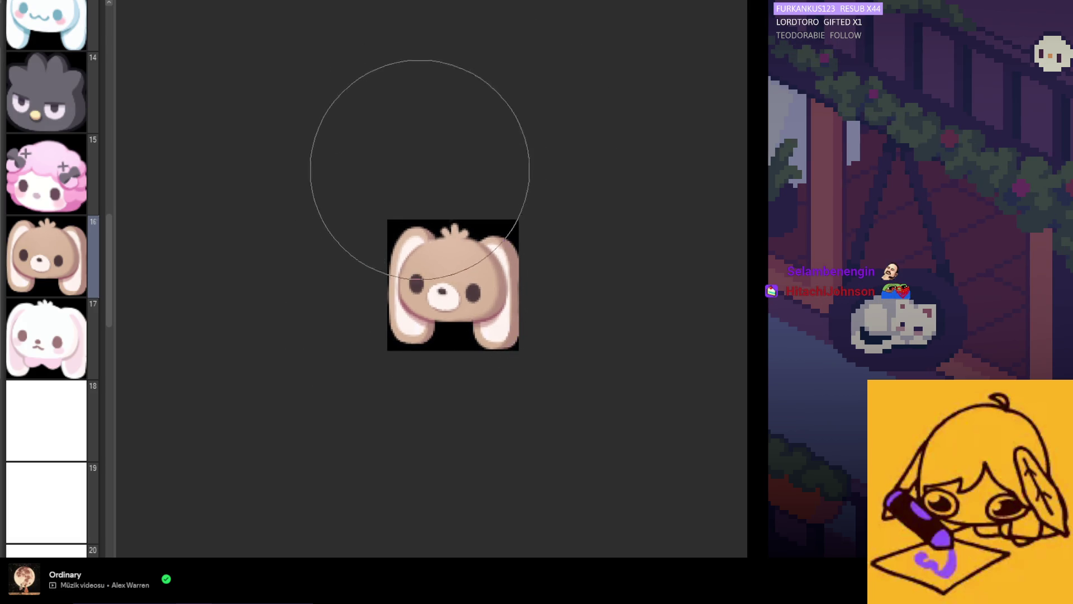
scroll(419, 173, up, 3)
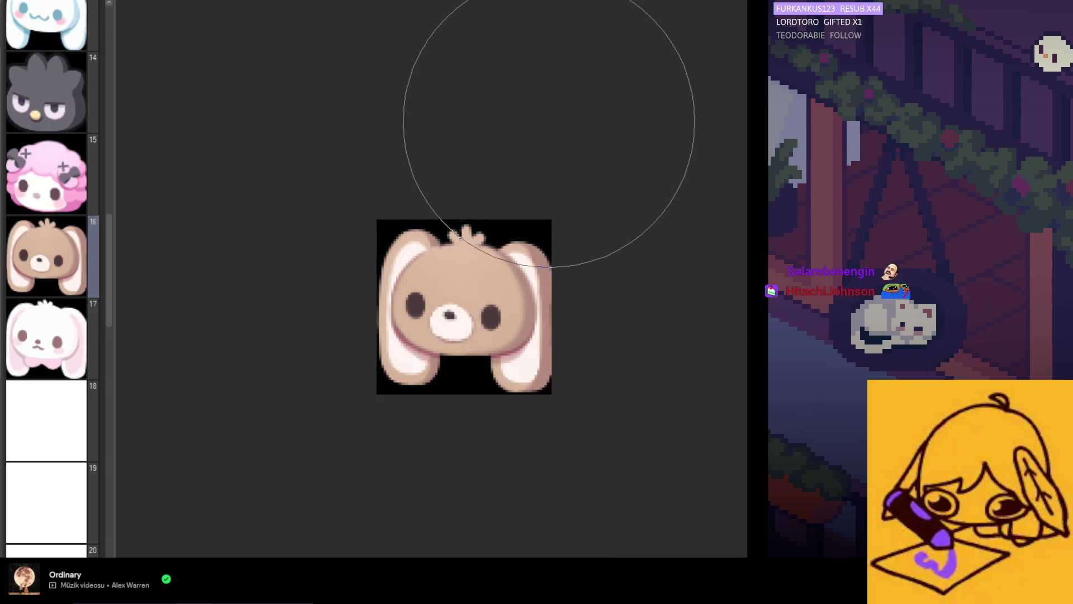
scroll(551, 240, down, 3)
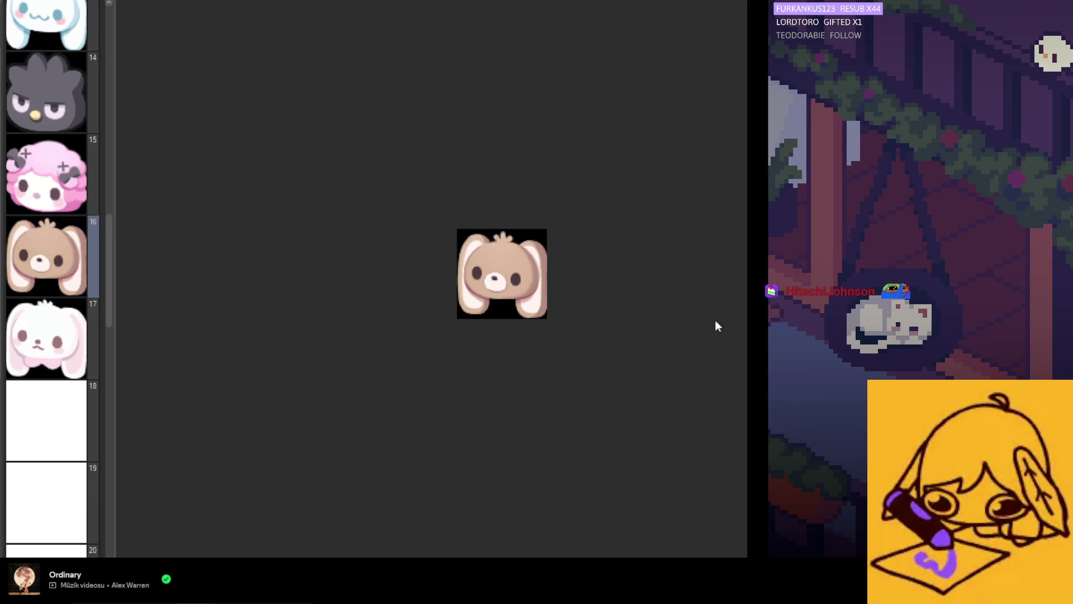
- Zoom in on the page 16 bunny and eyedrop the colour from its cheek
scroll(508, 336, up, 2)
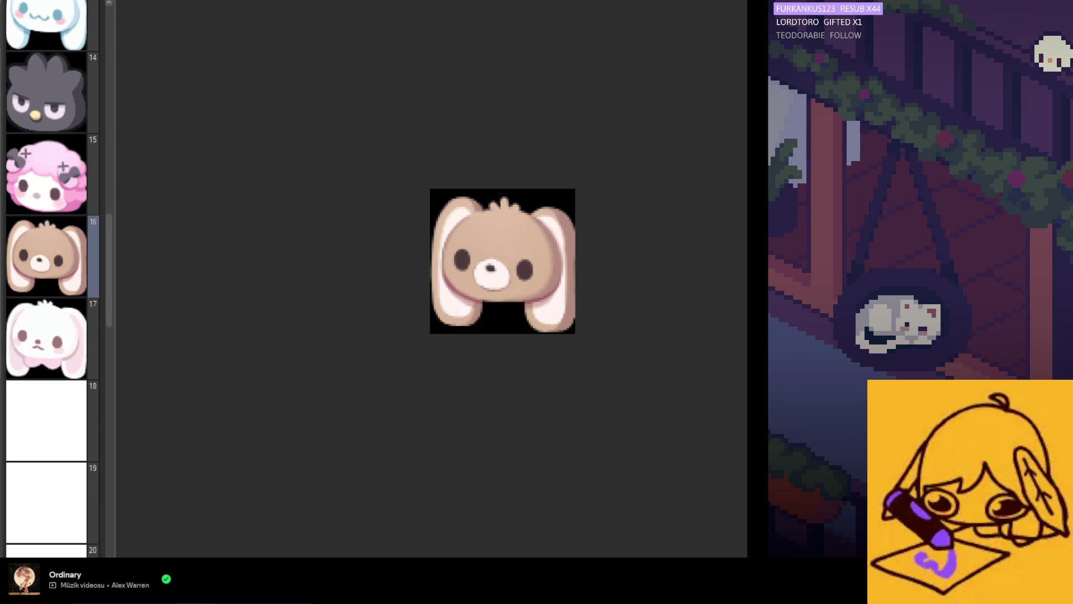
scroll(381, 288, up, 2)
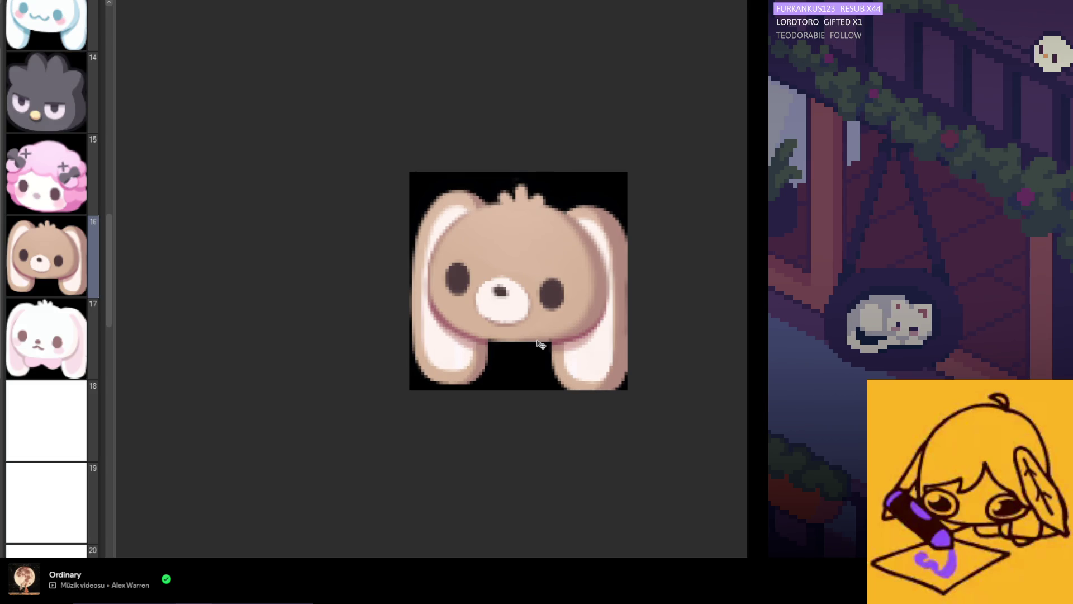
scroll(538, 342, down, 1)
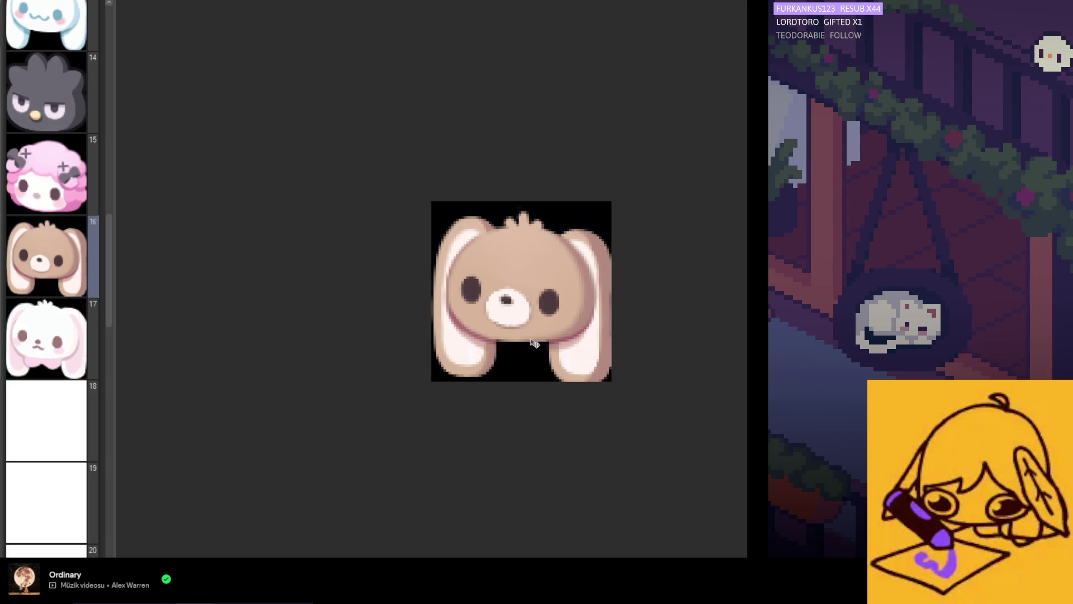
scroll(524, 345, down, 1)
scroll(500, 344, up, 1)
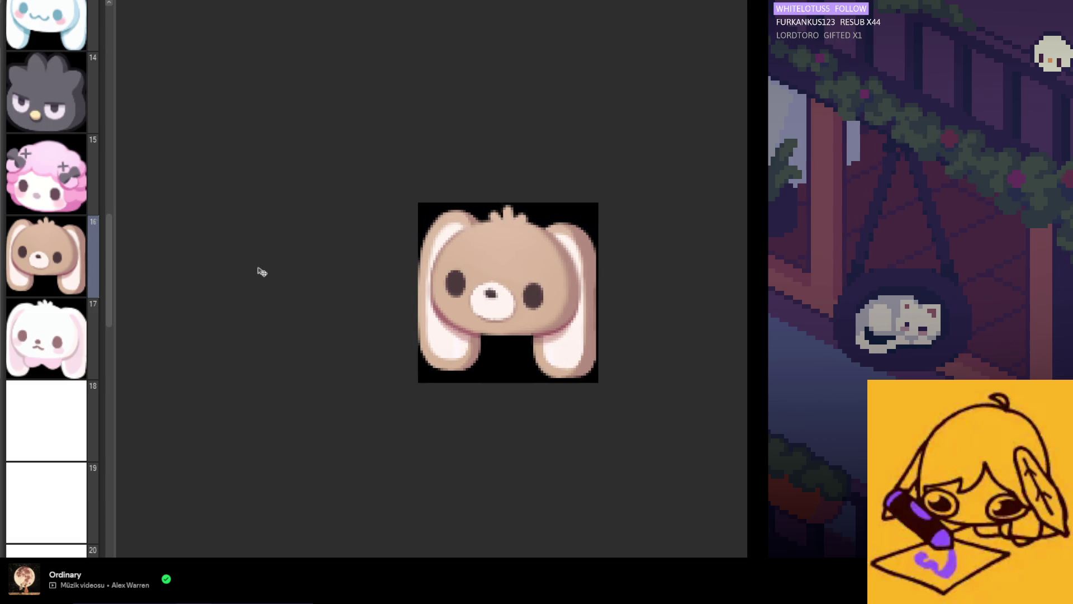
scroll(453, 262, up, 2)
scroll(531, 291, down, 3)
scroll(615, 313, up, 5)
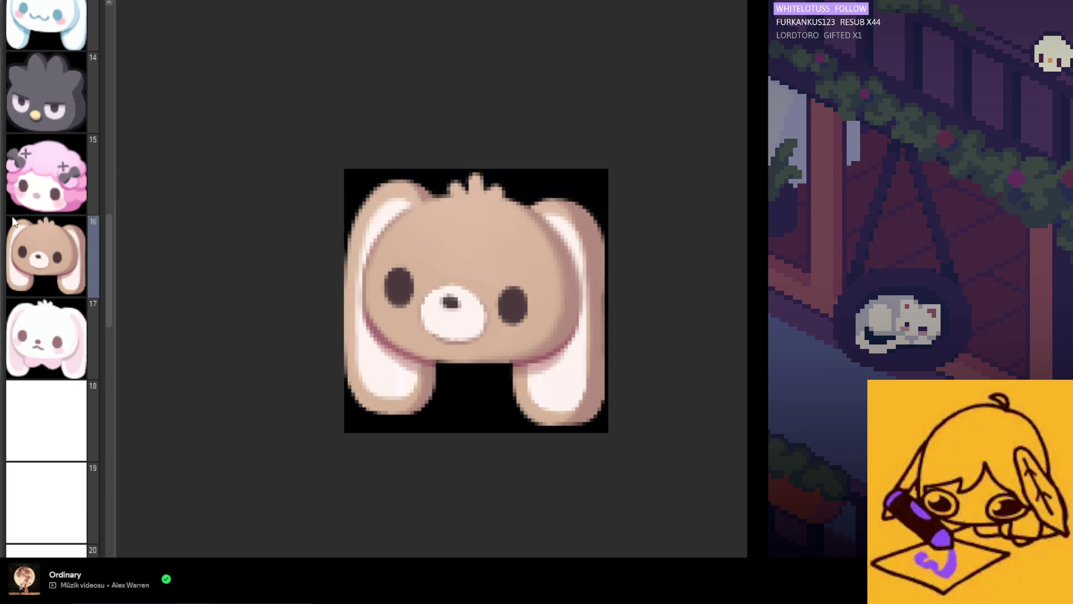
scroll(517, 301, left, 3)
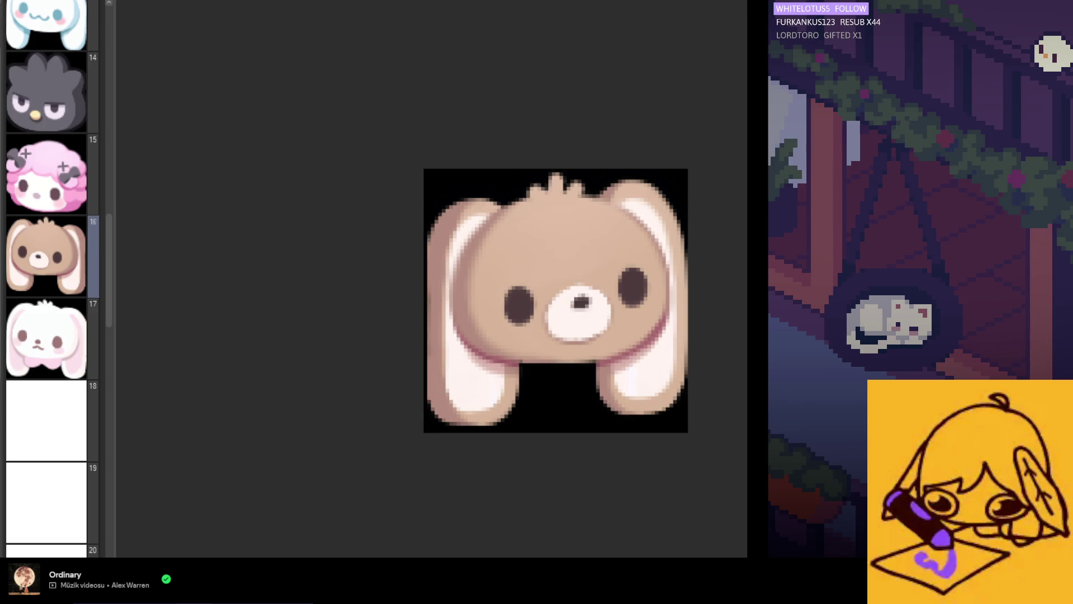
scroll(559, 302, down, 2)
scroll(560, 306, up, 2)
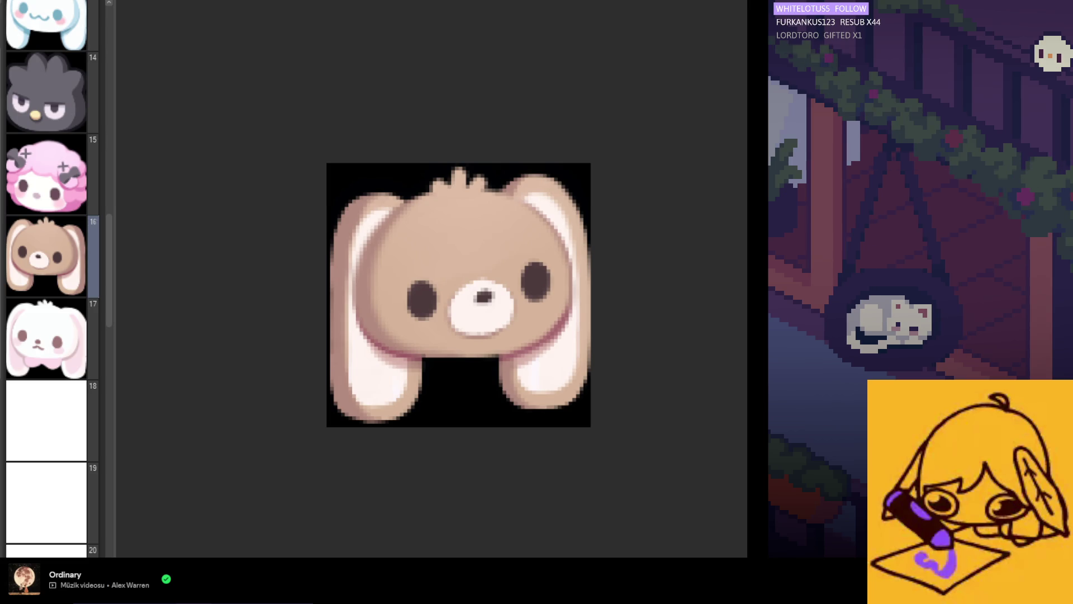
scroll(546, 354, up, 1)
alt+click(551, 322)
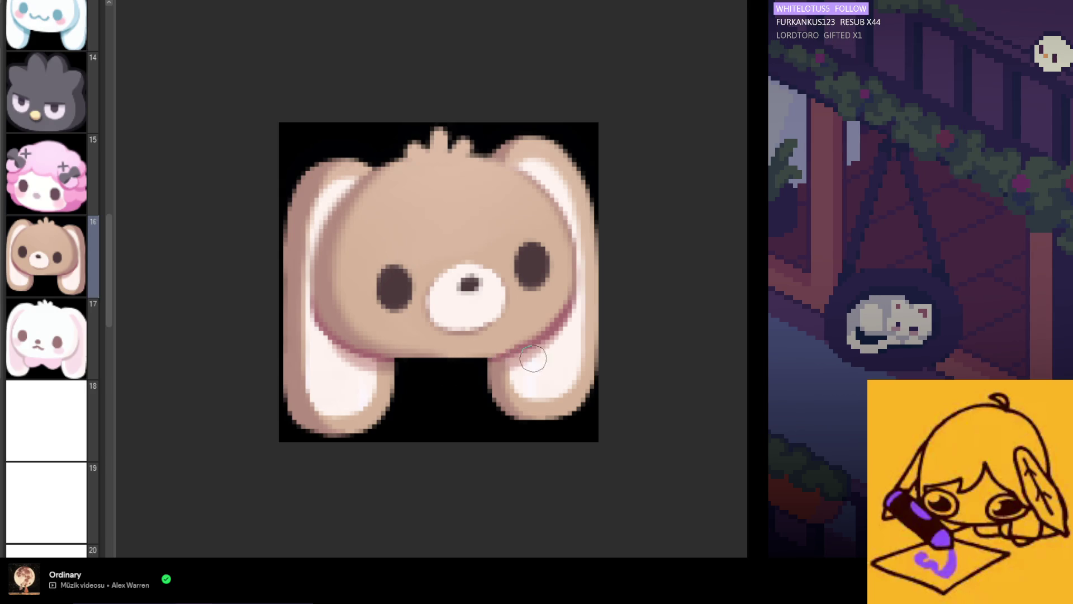
- Try several straight-line strokes beneath the bunny's head
scroll(467, 438, down, 2)
scroll(523, 384, up, 2)
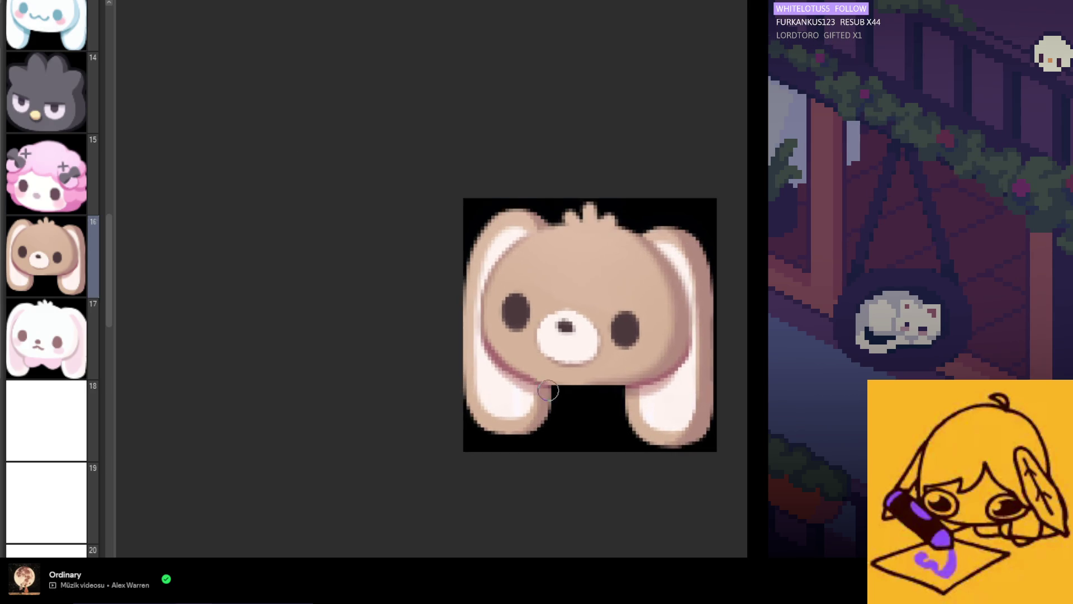
scroll(577, 358, down, 2)
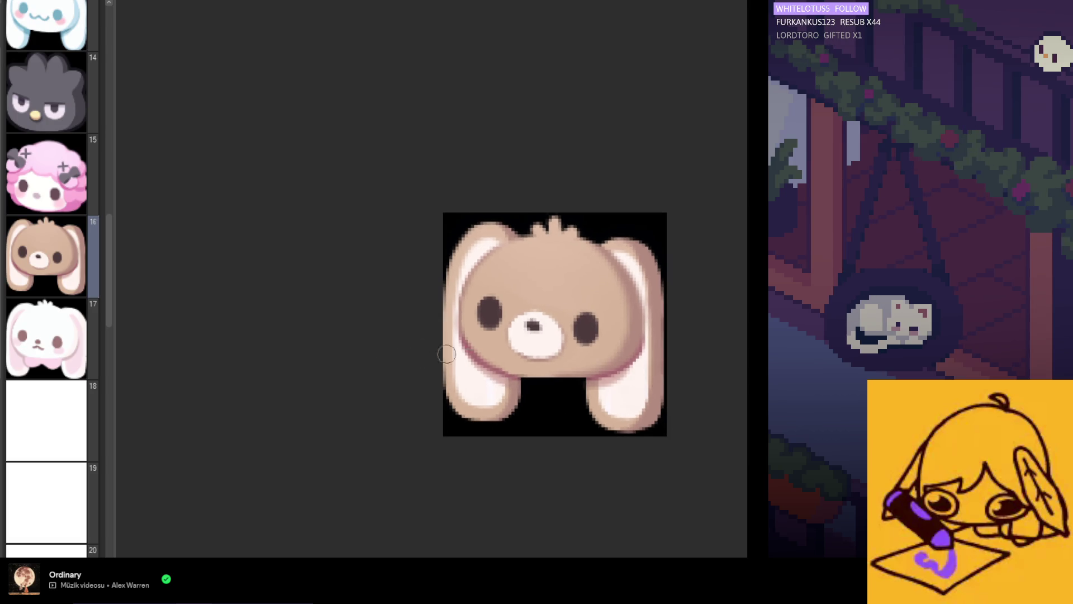
scroll(535, 374, up, 2)
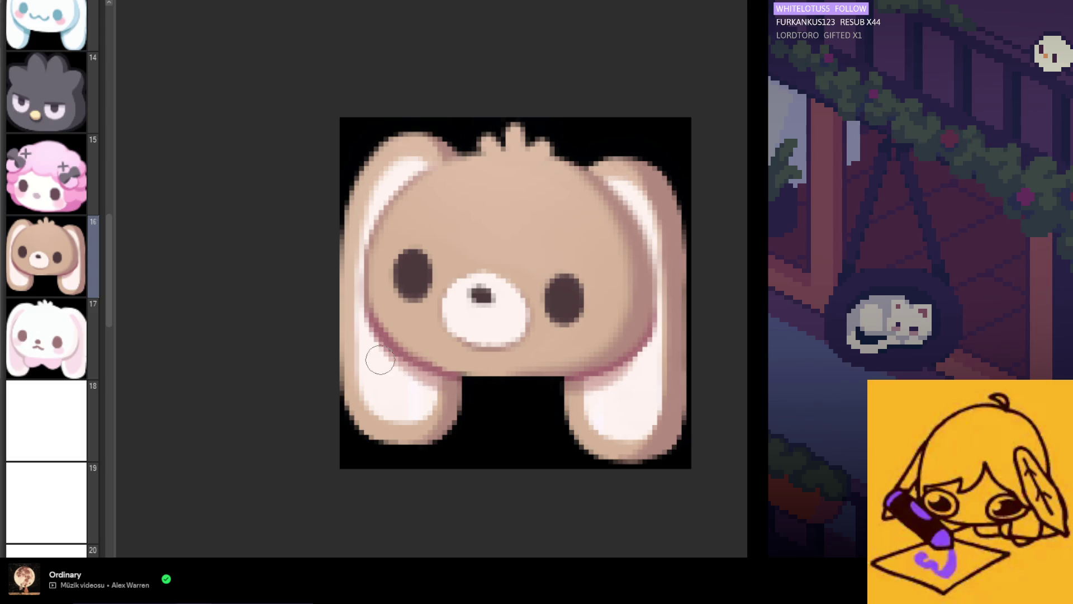
drag(411, 371, 523, 389)
drag(396, 363, 512, 398)
drag(408, 371, 559, 388)
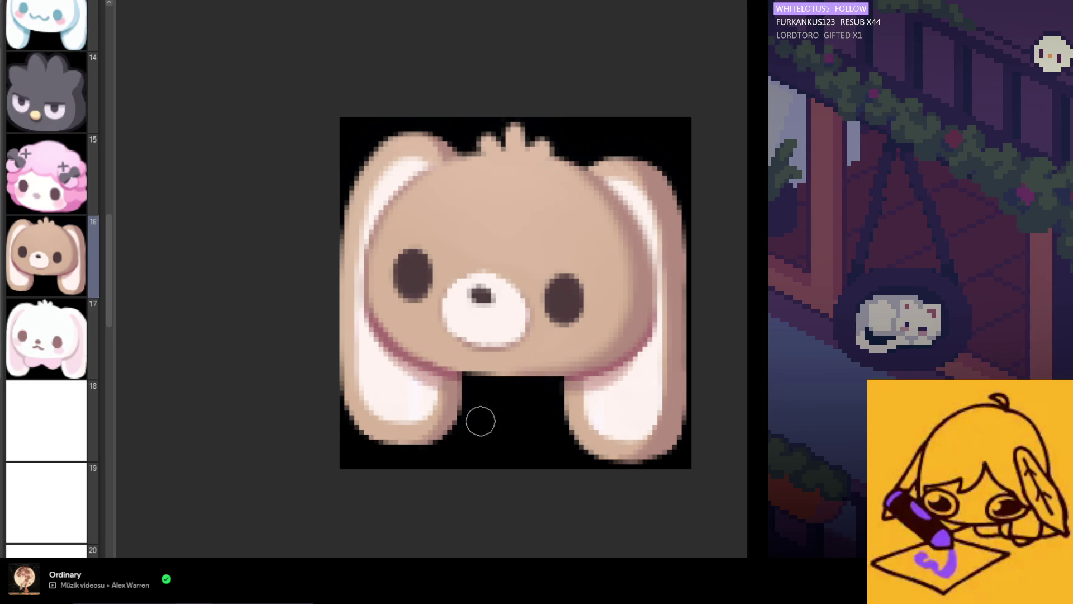
- Draw another straight line lower under the head, then sample the left cheek's colour
scroll(479, 419, down, 2)
scroll(481, 426, up, 1)
scroll(515, 401, up, 1)
drag(410, 394, 538, 409)
scroll(551, 487, down, 3)
scroll(551, 486, up, 2)
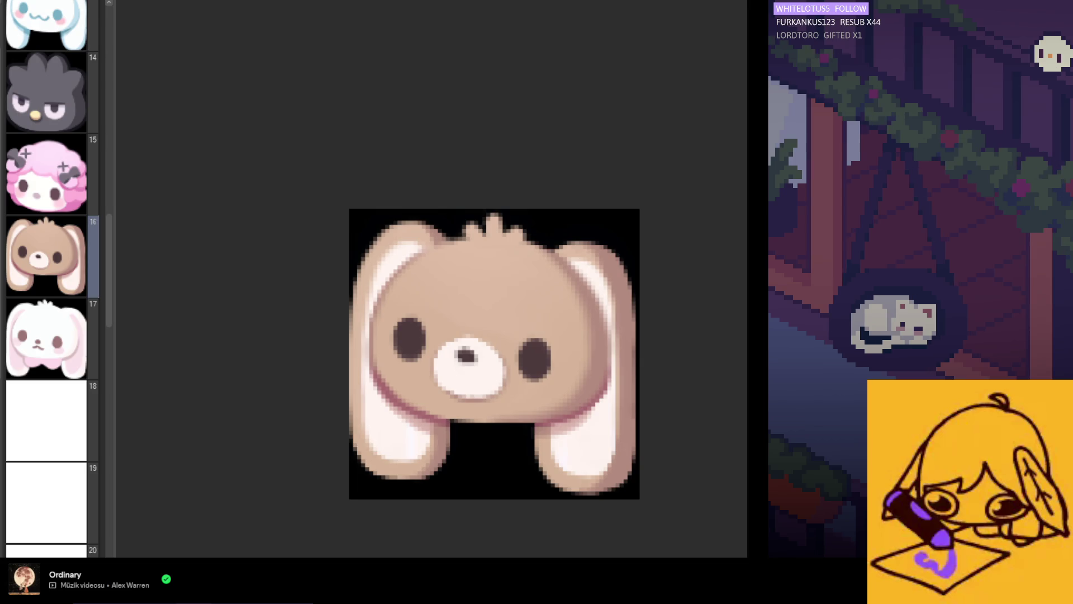
alt+click(397, 398)
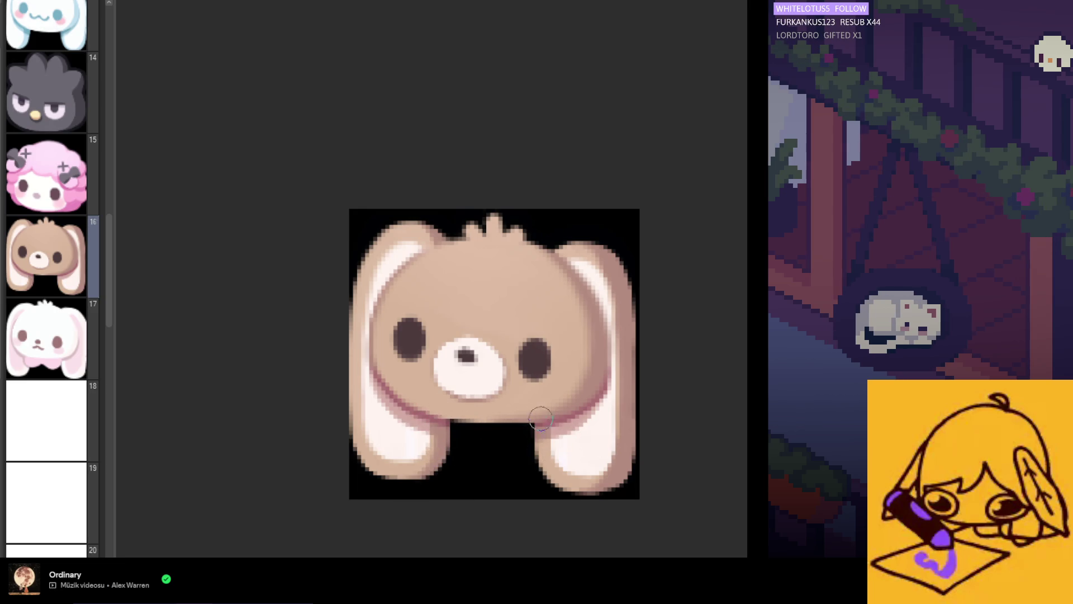
- Airbrush soft pink blush onto the bunny's left cheek, briefly hiding and restoring the white muzzle to check
scroll(492, 436, down, 4)
scroll(503, 383, down, 2)
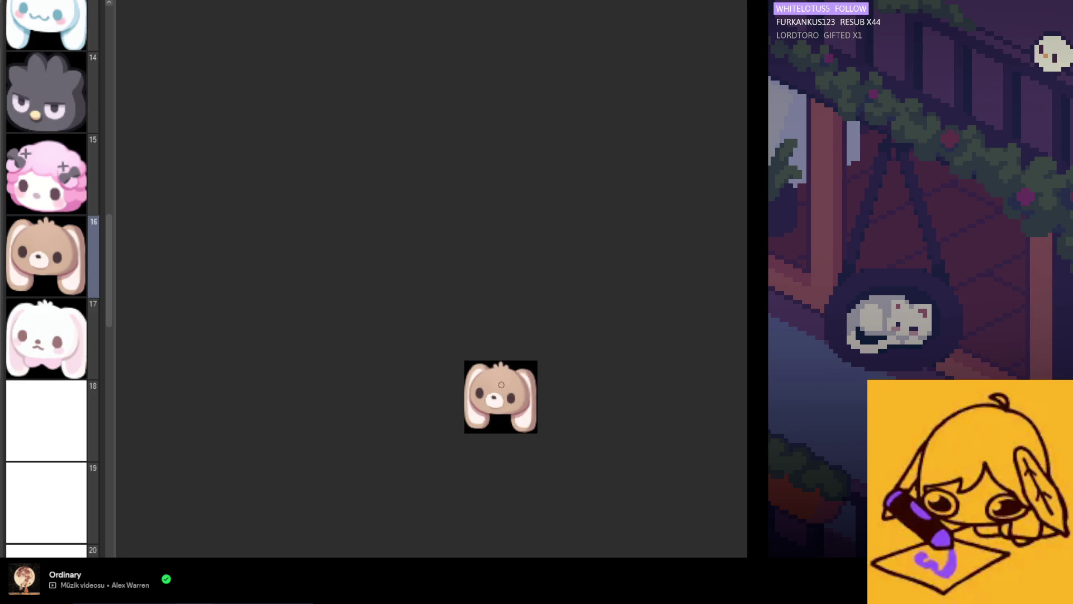
scroll(510, 414, up, 6)
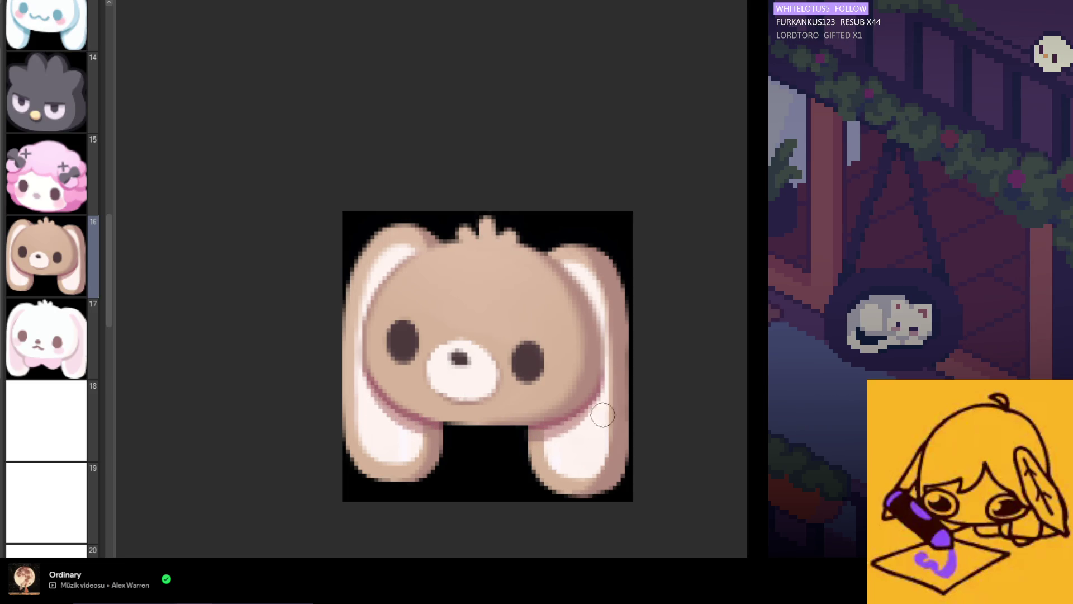
key(ctrl+minus)
key(ctrl+minus)
key(ctrl+minus)
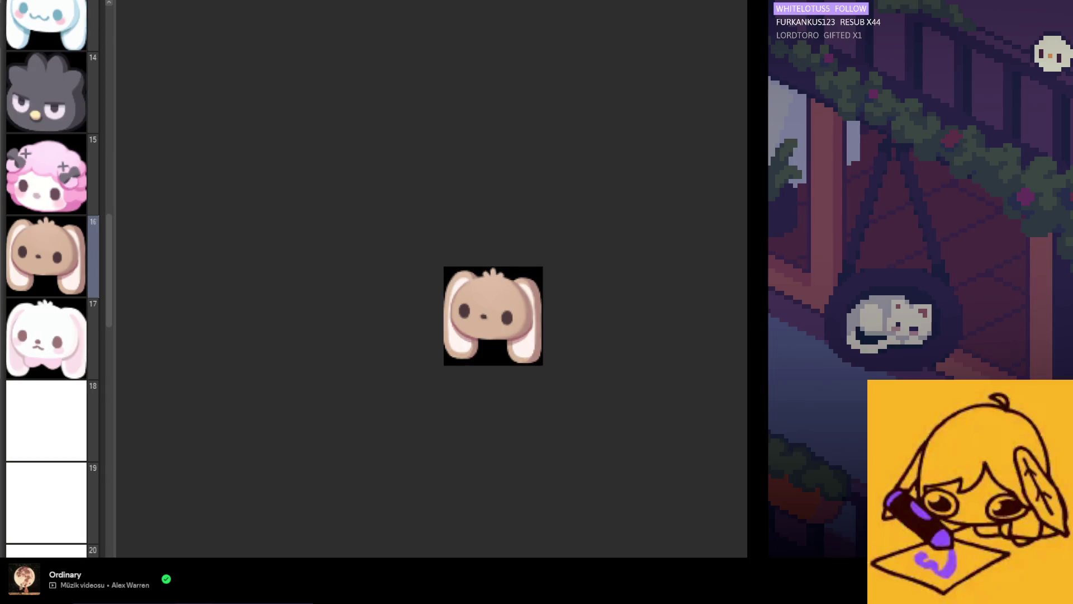
key(ctrl+z)
key(ctrl+plus)
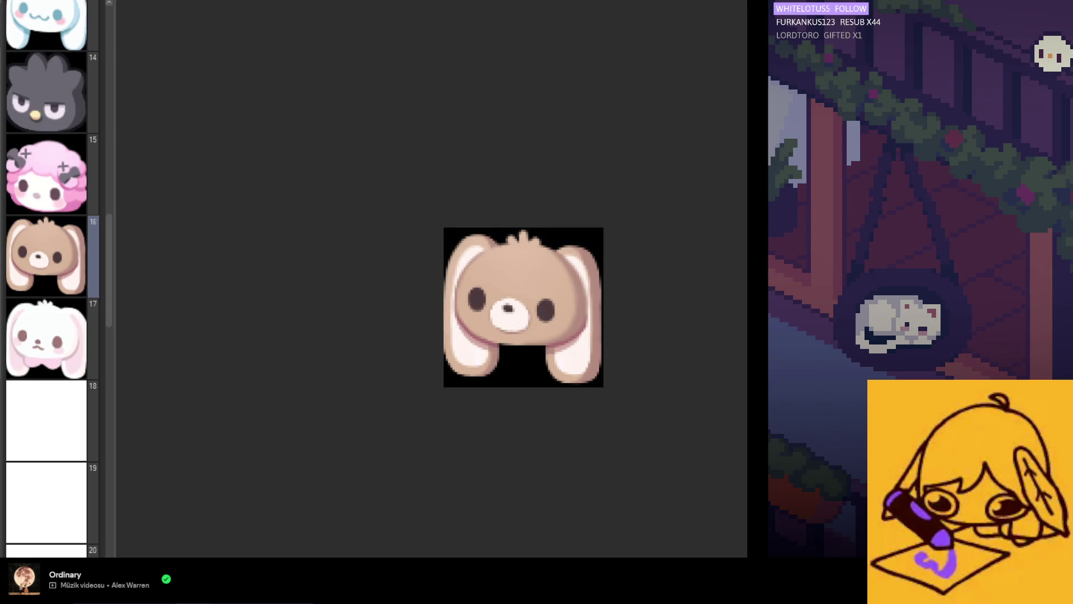
scroll(488, 314, up, 1)
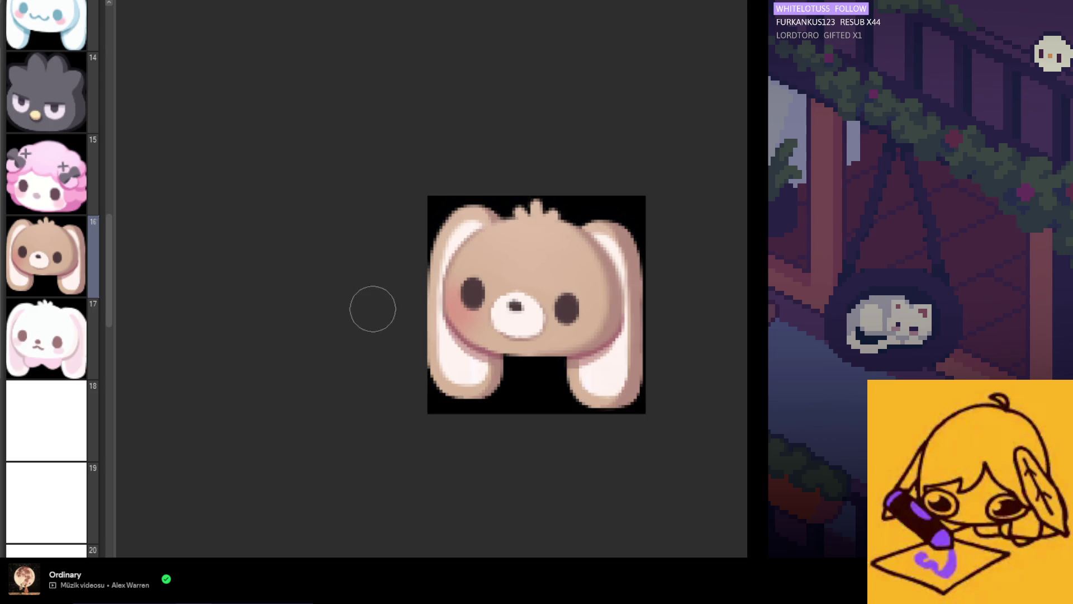
scroll(371, 307, up, 1)
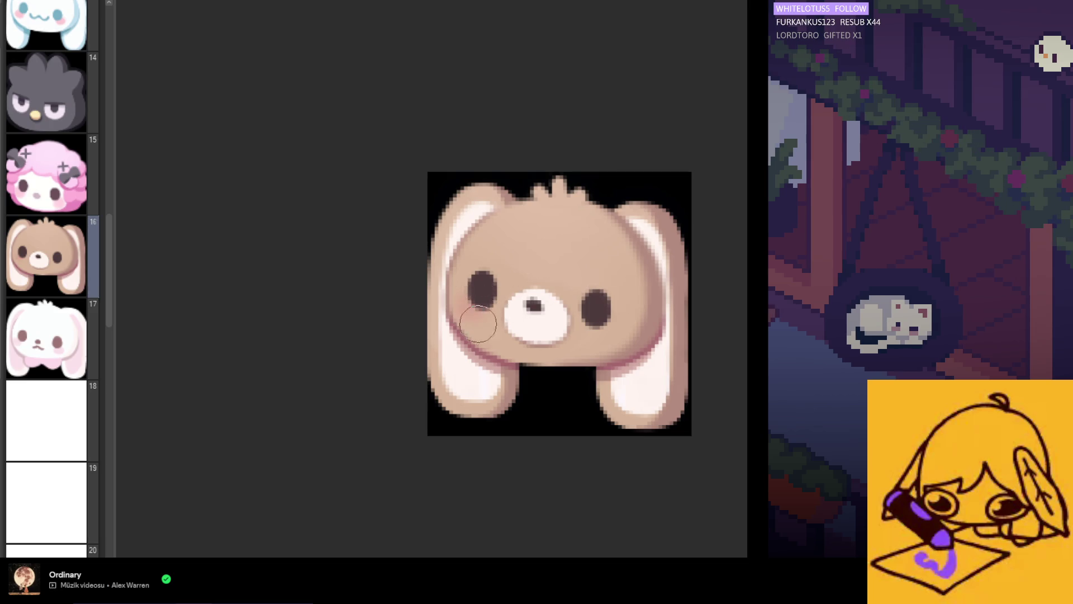
- Airbrush pink blush onto the bunny's right cheek to match the left one
scroll(427, 293, down, 1)
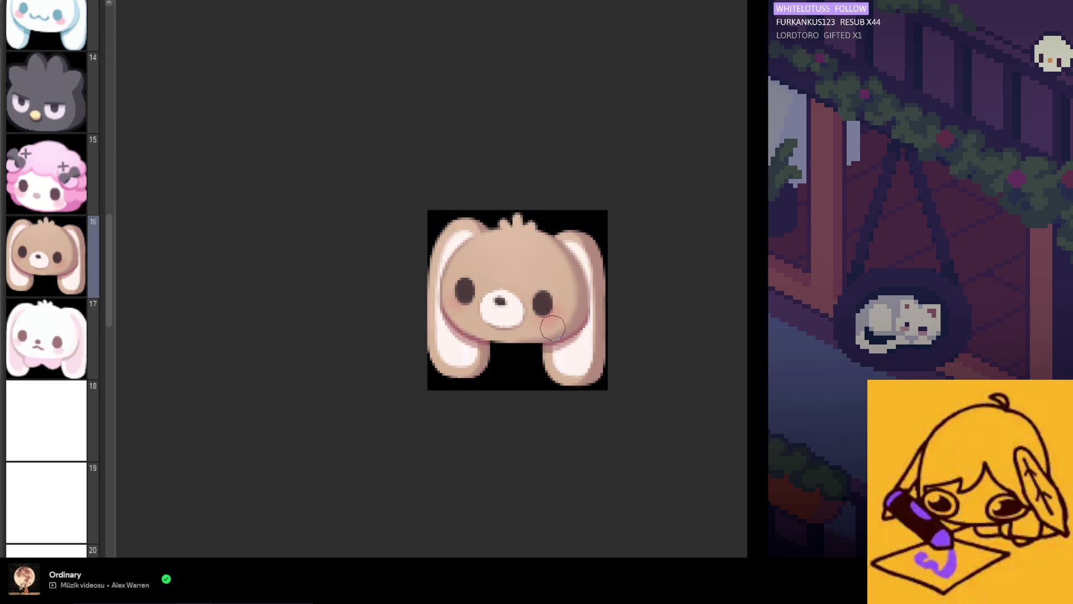
scroll(480, 335, up, 2)
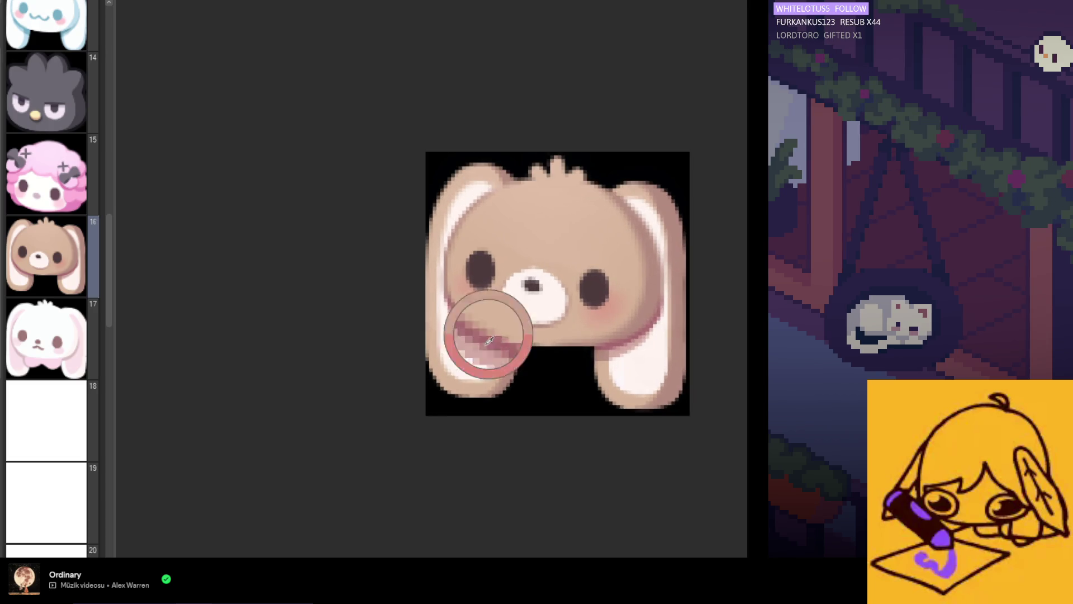
scroll(479, 291, down, 1)
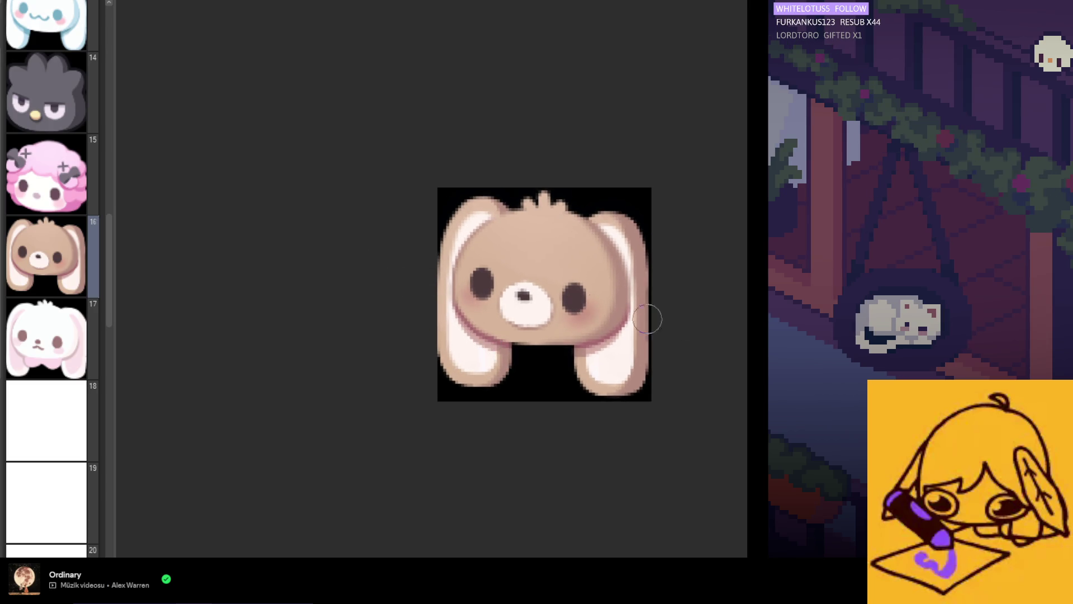
scroll(462, 283, up, 2)
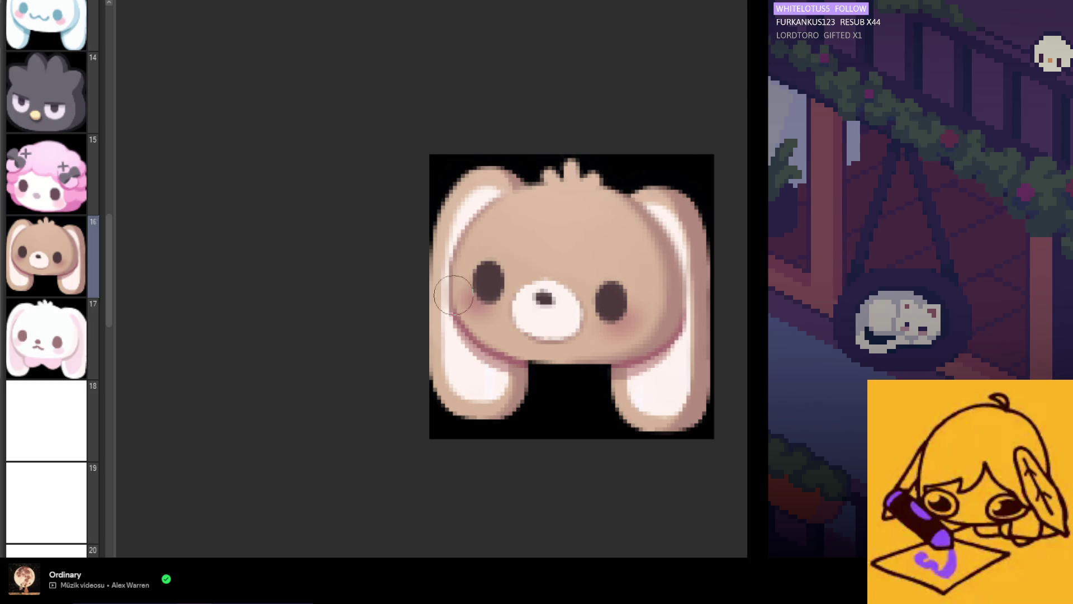
scroll(512, 306, down, 1)
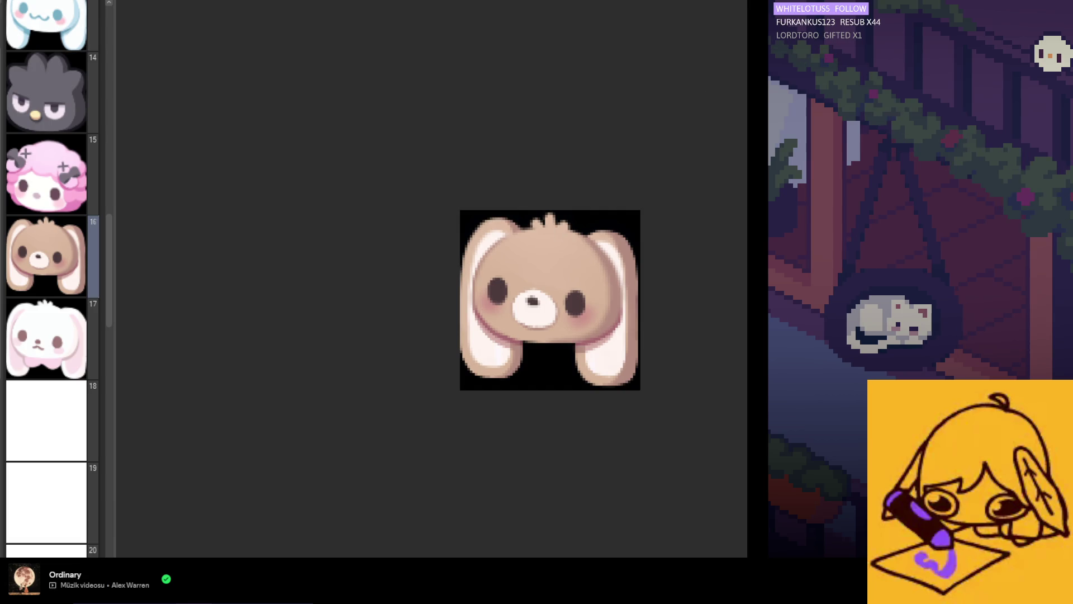
scroll(471, 308, down, 3)
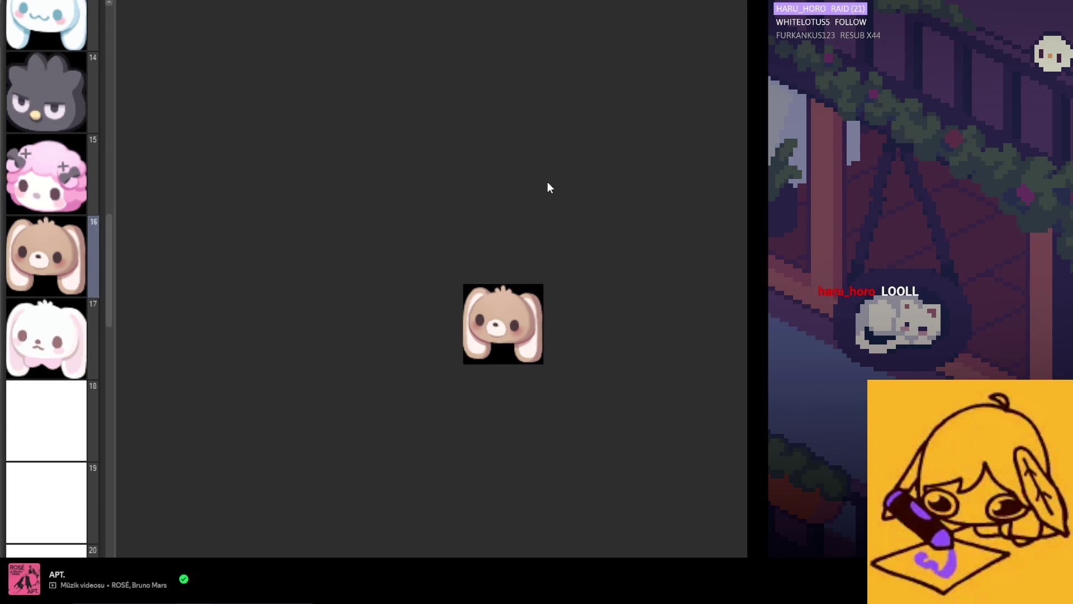
- Switch to a blank white canvas and undo a faint pink test stroke
key(ctrl+0)
drag(359, 149, 360, 223)
key(ctrl+z)
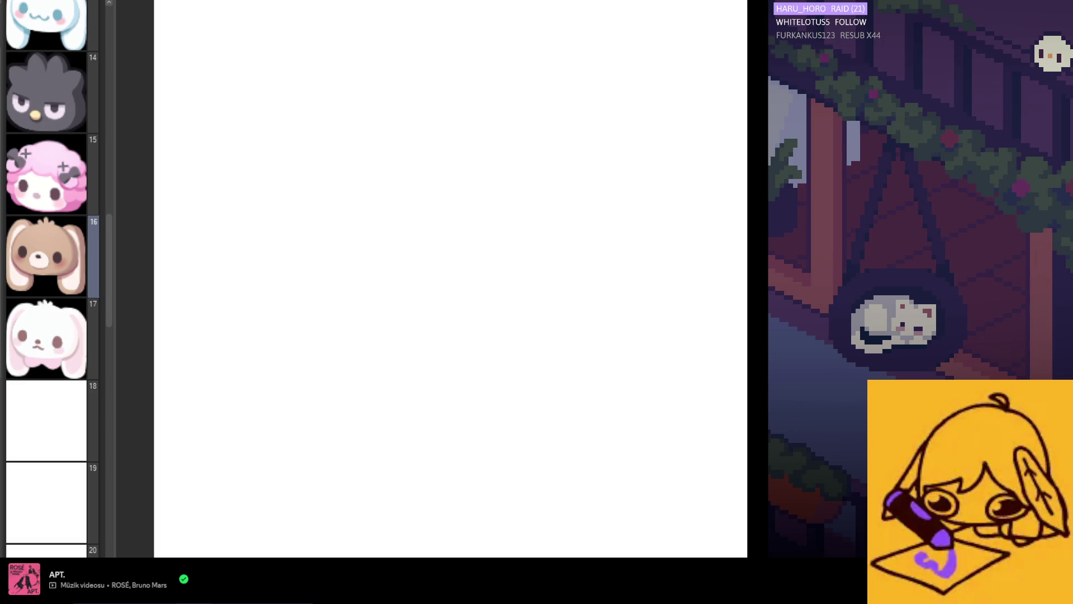
- Sketch a rough framed doorway with a small figure, then undo it all back to blank
mouse_move(361, 106)
mouse_down()
mouse_move(355, 208)
mouse_move(470, 124)
mouse_move(480, 274)
mouse_up()
mouse_move(355, 199)
mouse_down()
mouse_move(354, 275)
mouse_move(380, 240)
mouse_move(457, 230)
mouse_move(400, 216)
mouse_up()
mouse_move(400, 217)
mouse_down()
mouse_move(439, 210)
mouse_move(443, 230)
mouse_up()
drag(388, 250, 405, 234)
click(430, 223)
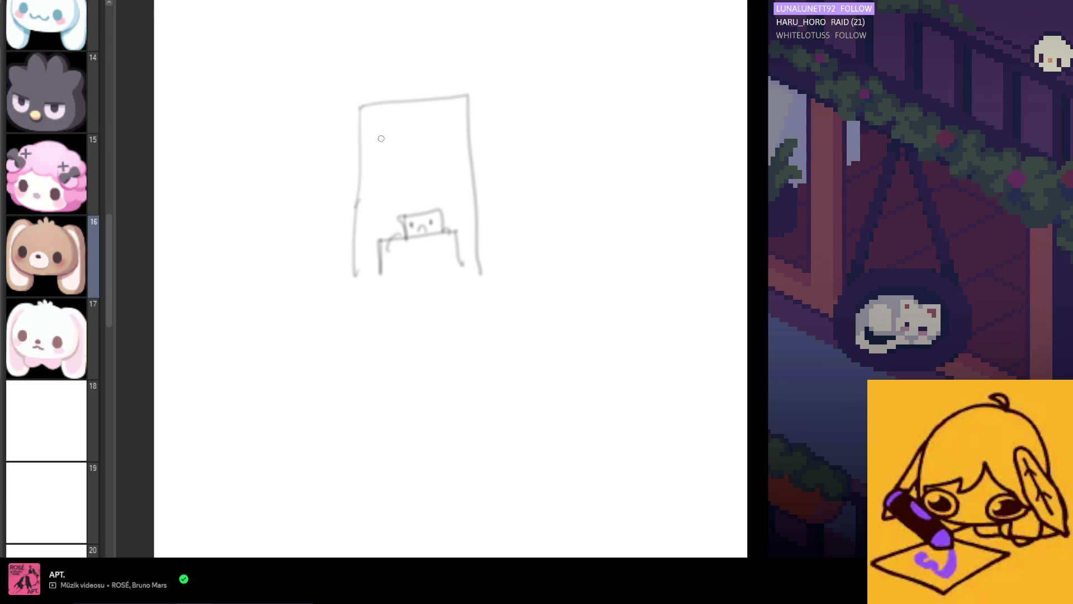
mouse_move(359, 157)
mouse_down()
mouse_move(415, 135)
mouse_move(364, 152)
mouse_up()
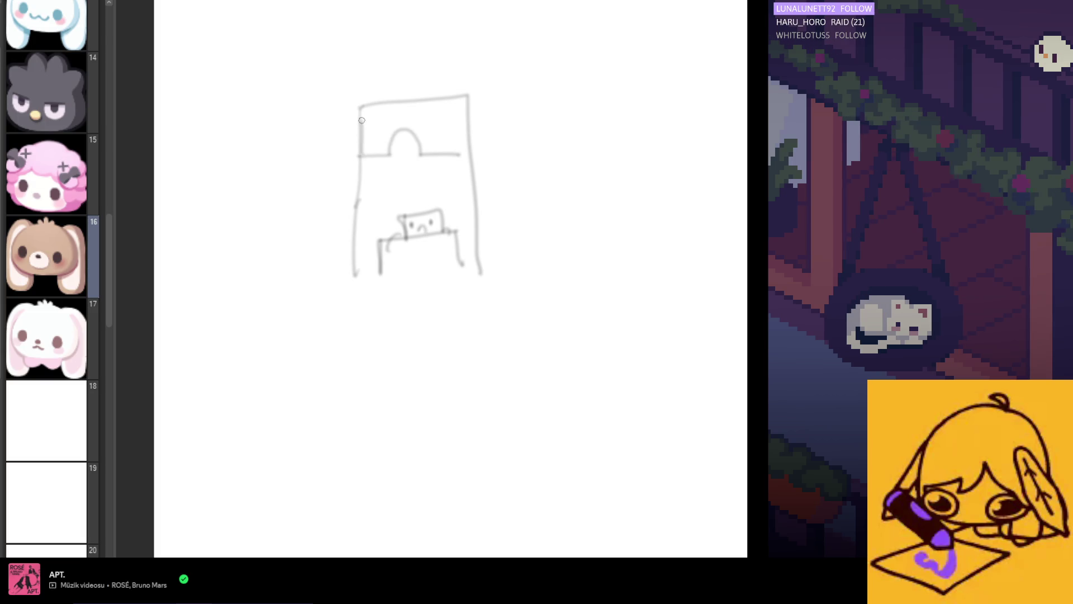
drag(363, 114, 366, 155)
drag(450, 109, 457, 158)
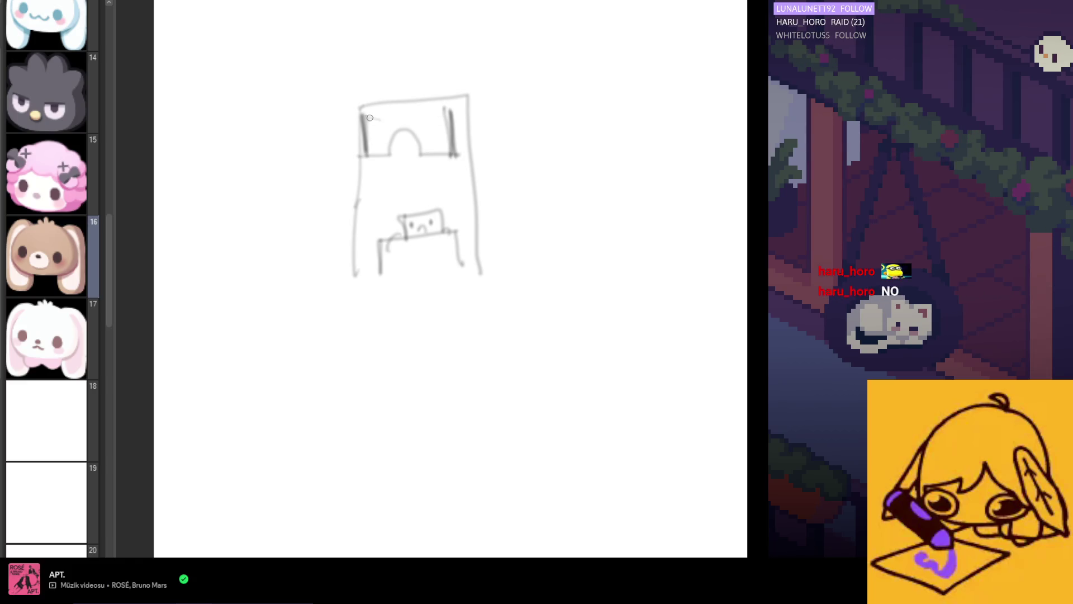
drag(345, 141, 374, 144)
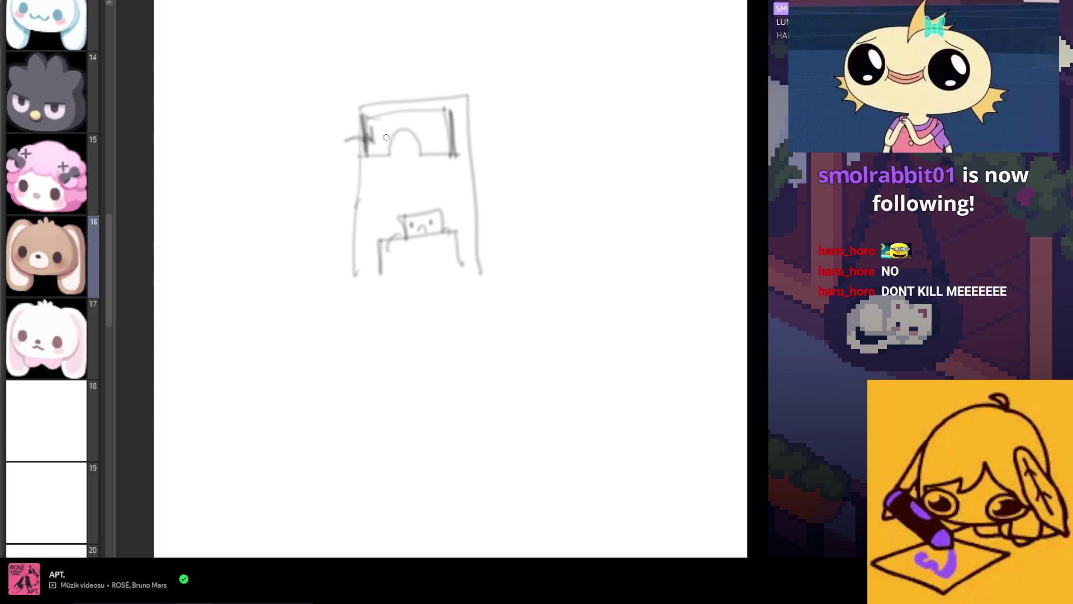
drag(382, 146, 368, 197)
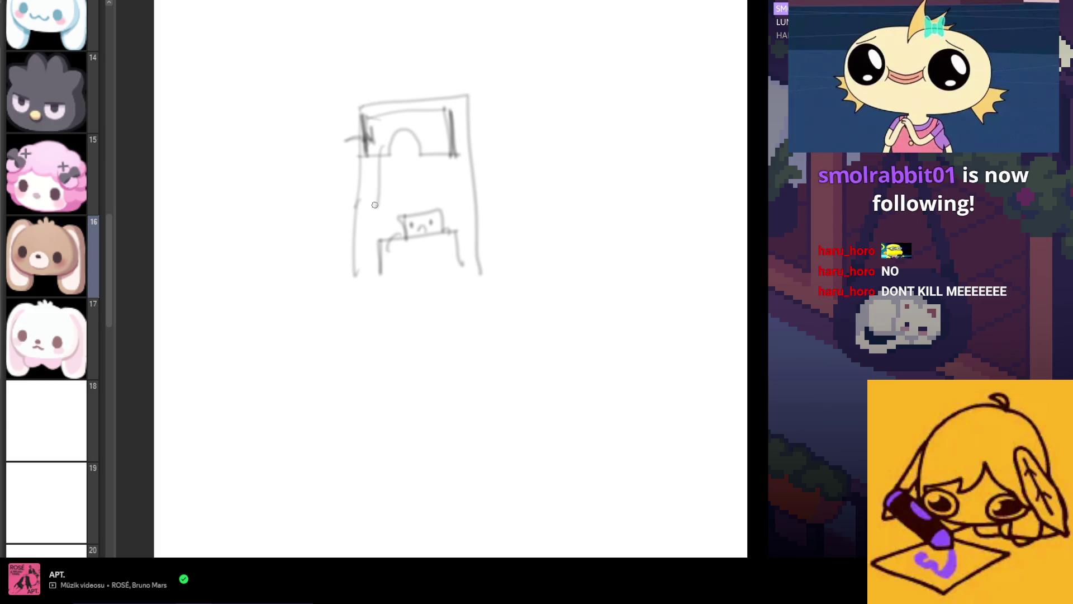
key(ctrl+z)
key(ctrl+z)
key(ctrl+z)
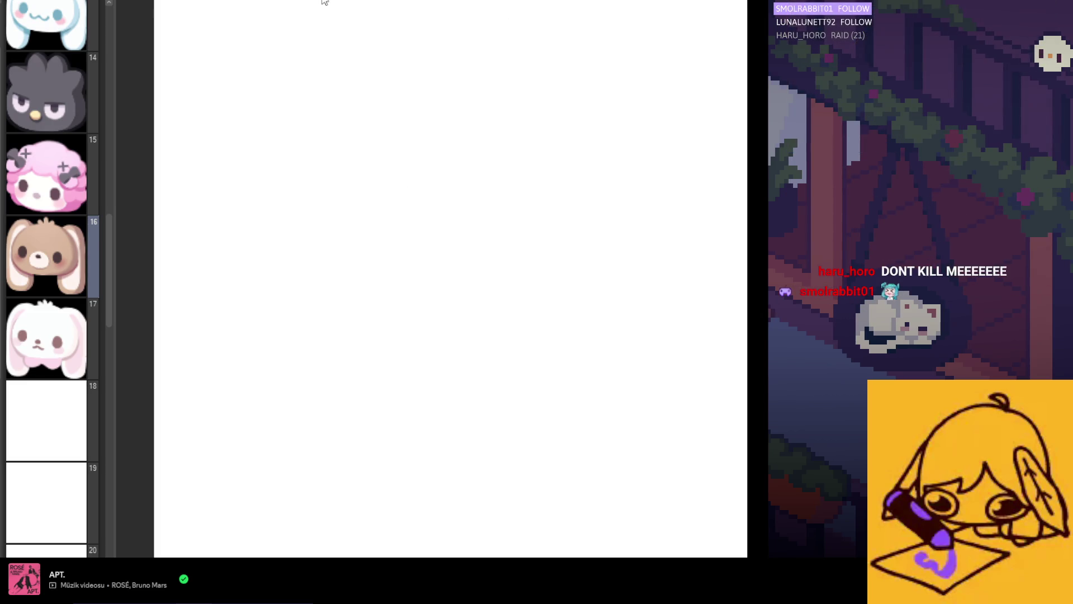
- Zoom out until page 16's blushing bunny is visible again, then zoom in to inspect it
scroll(557, 186, down, 5)
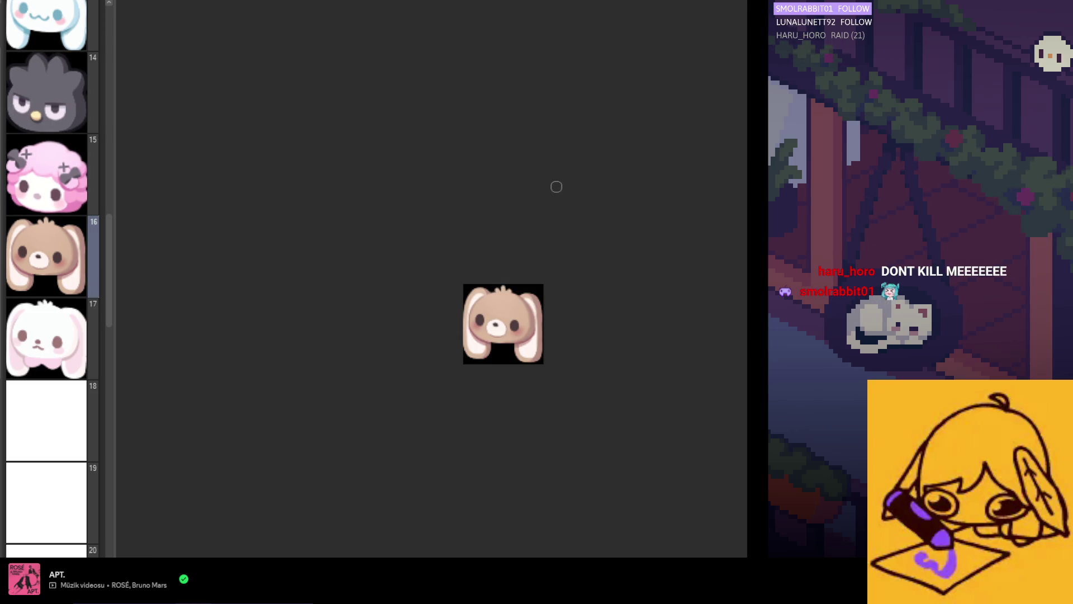
scroll(520, 358, up, 5)
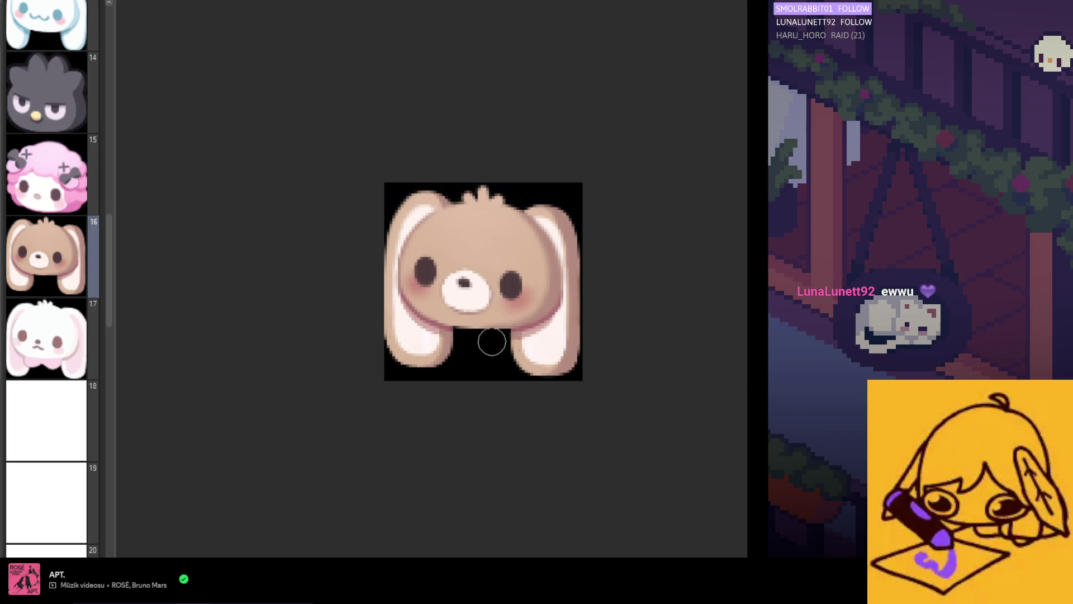
scroll(493, 325, up, 1)
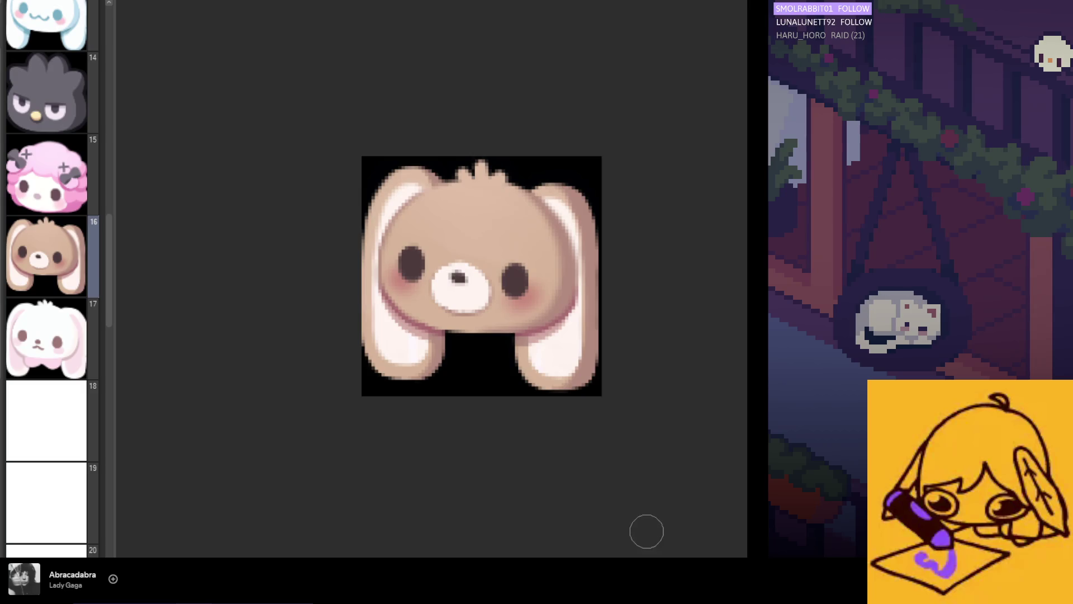
scroll(420, 437, down, 4)
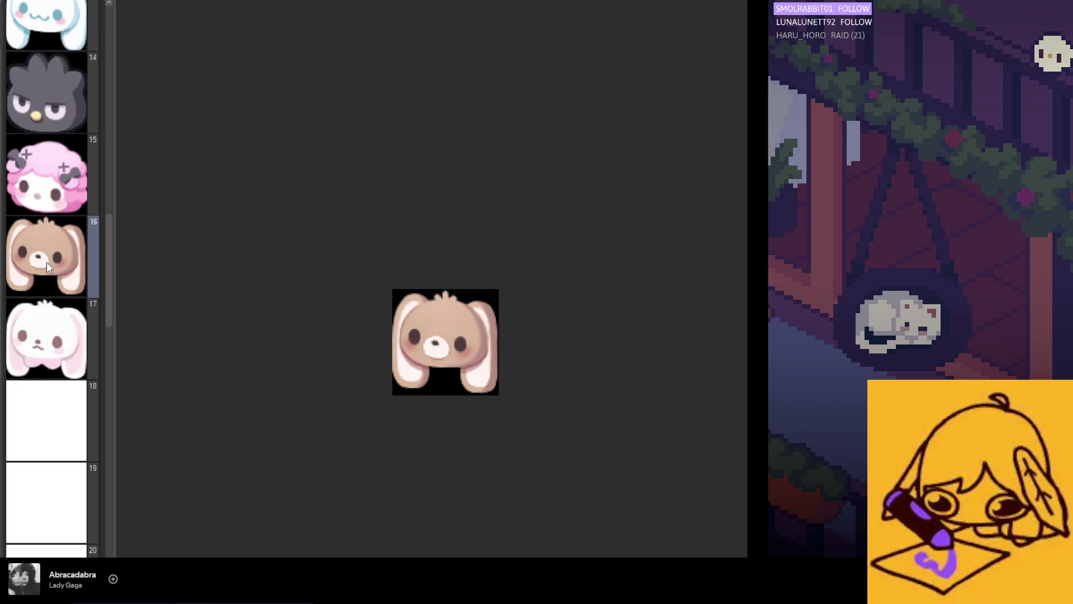
- In the page grid, move the white bunny emote into page 6
click(181, 1)
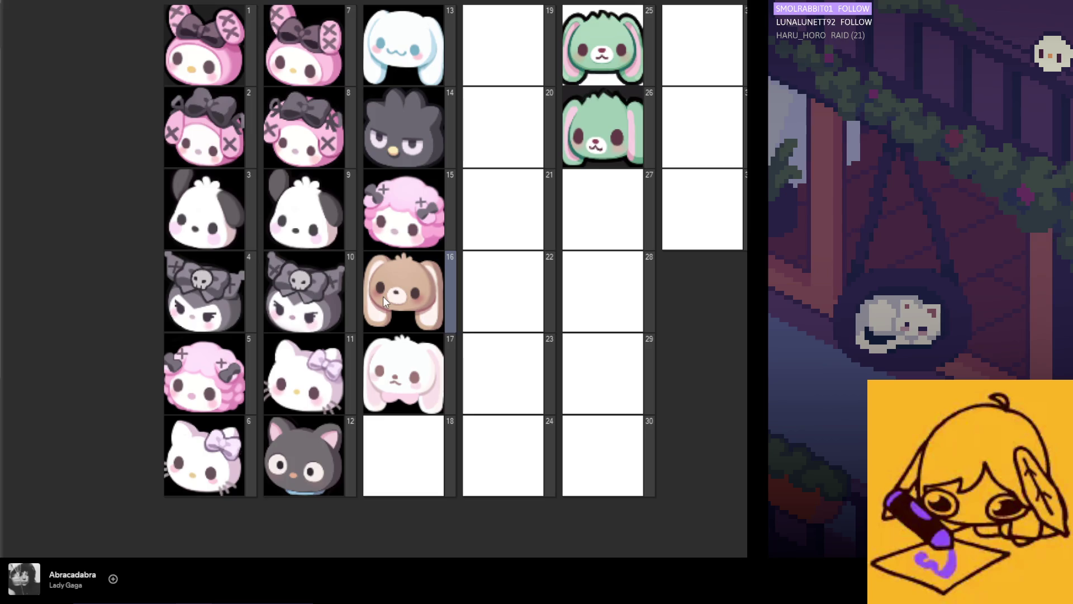
click(392, 374)
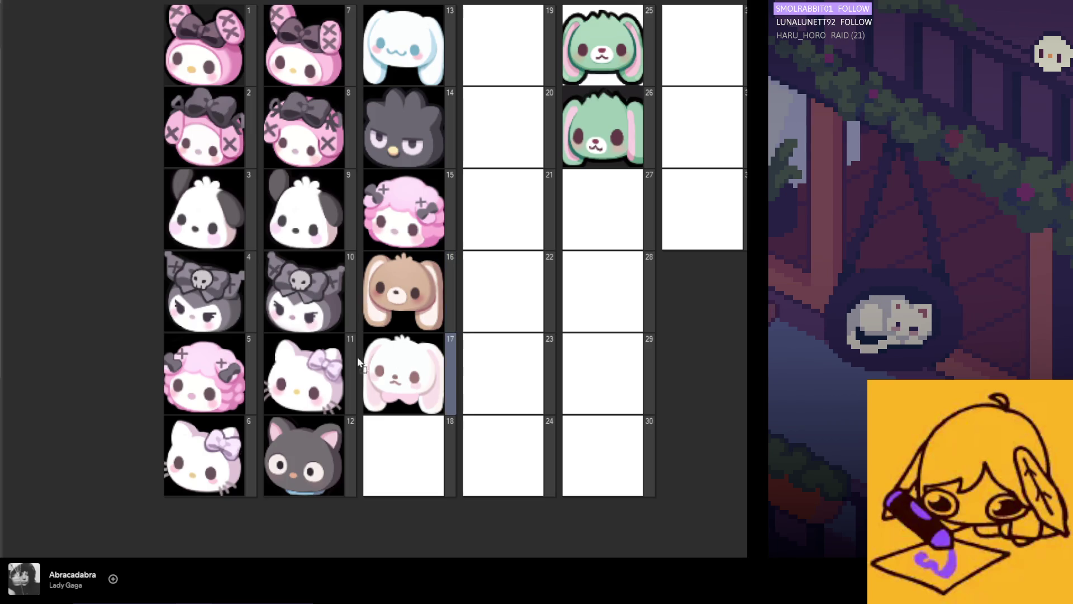
mouse_move(286, 261)
mouse_down()
mouse_move(305, 67)
mouse_move(296, 263)
mouse_move(234, 438)
mouse_up()
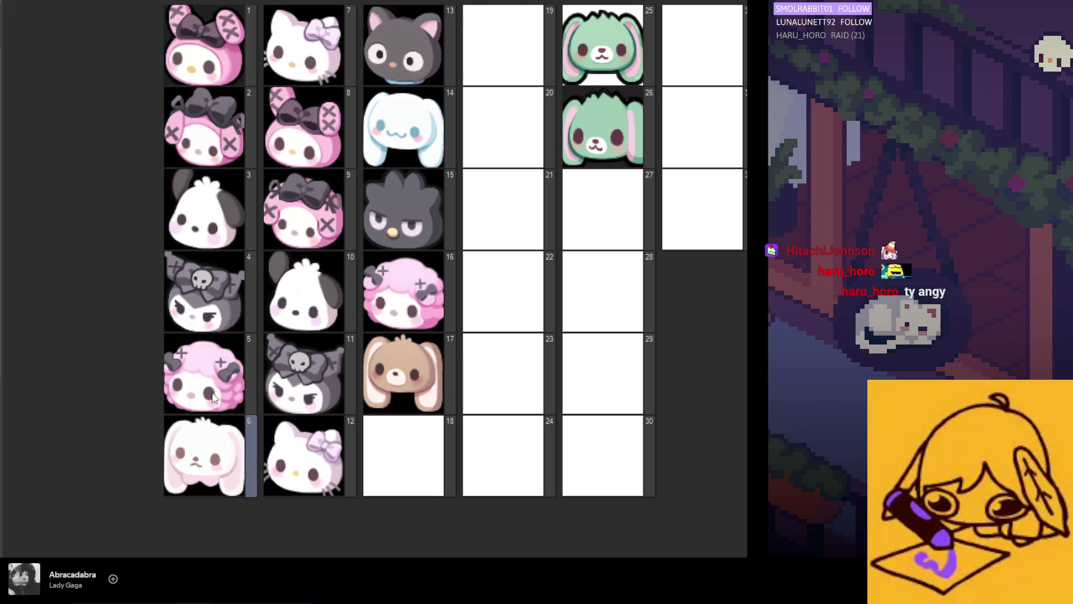
- Open the brown bunny on page 17, then return to the overview of all pages
click(399, 375)
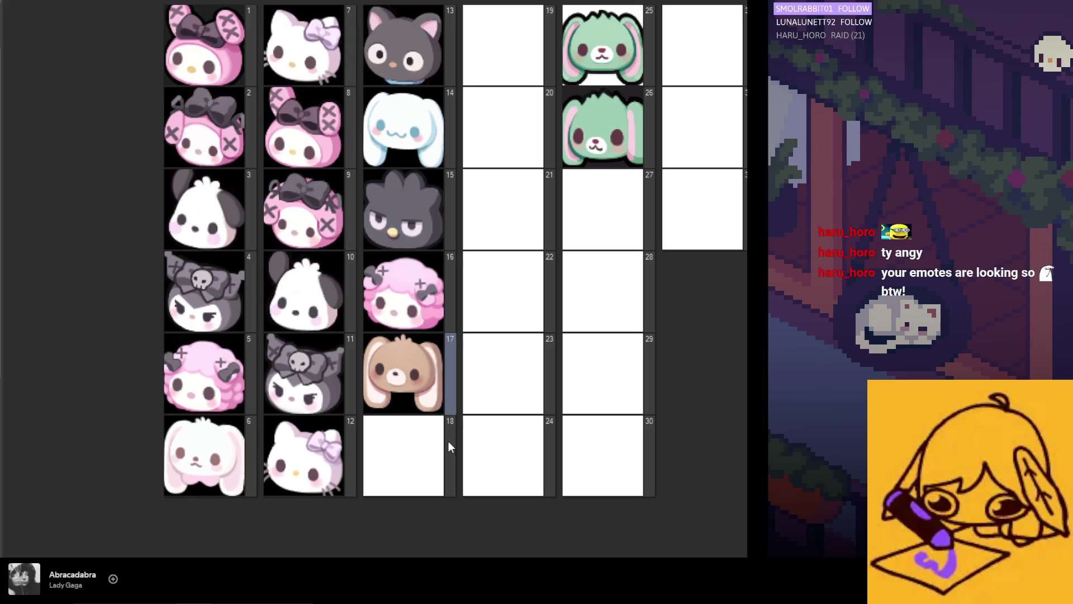
double_click(408, 387)
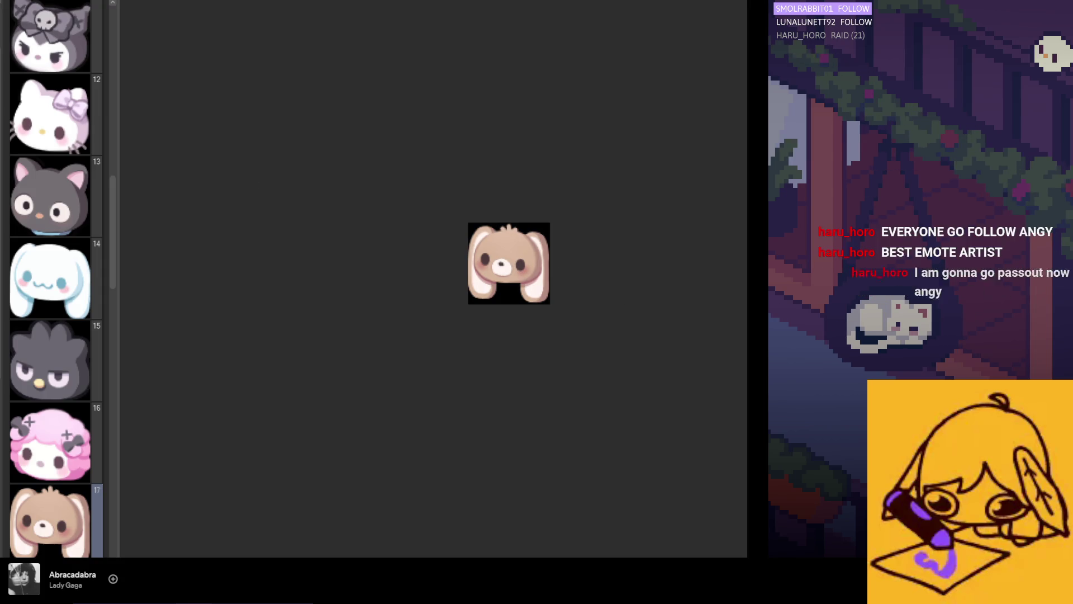
scroll(517, 282, up, 3)
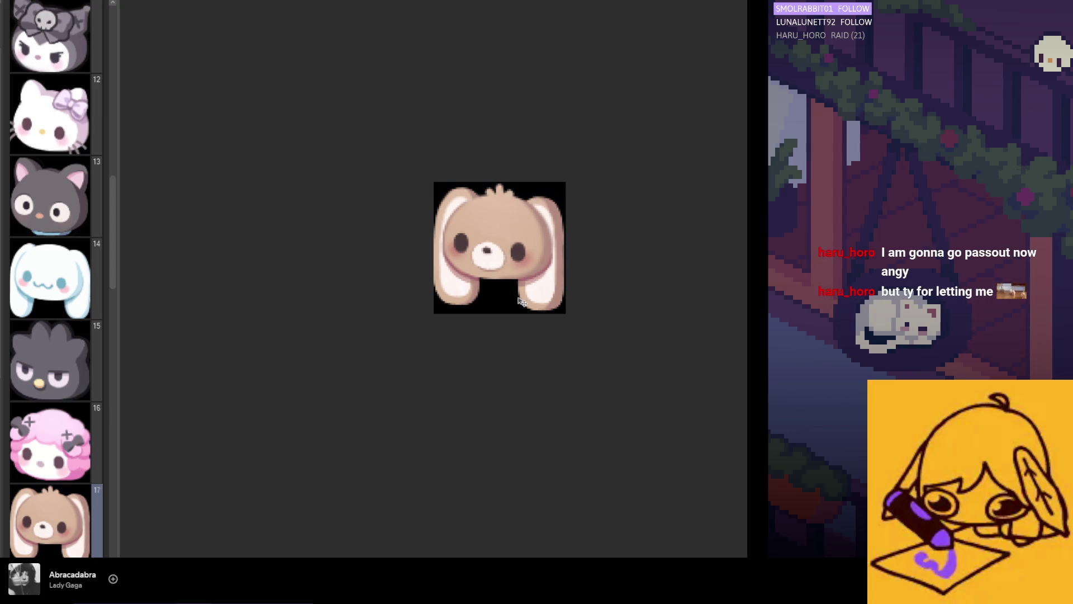
scroll(518, 302, down, 5)
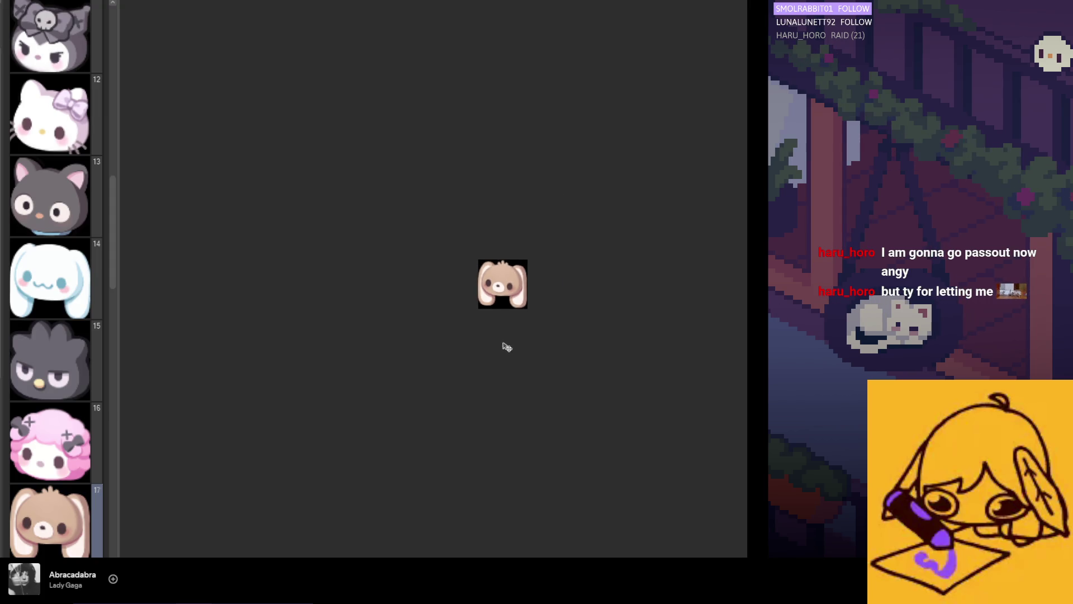
scroll(512, 343, up, 3)
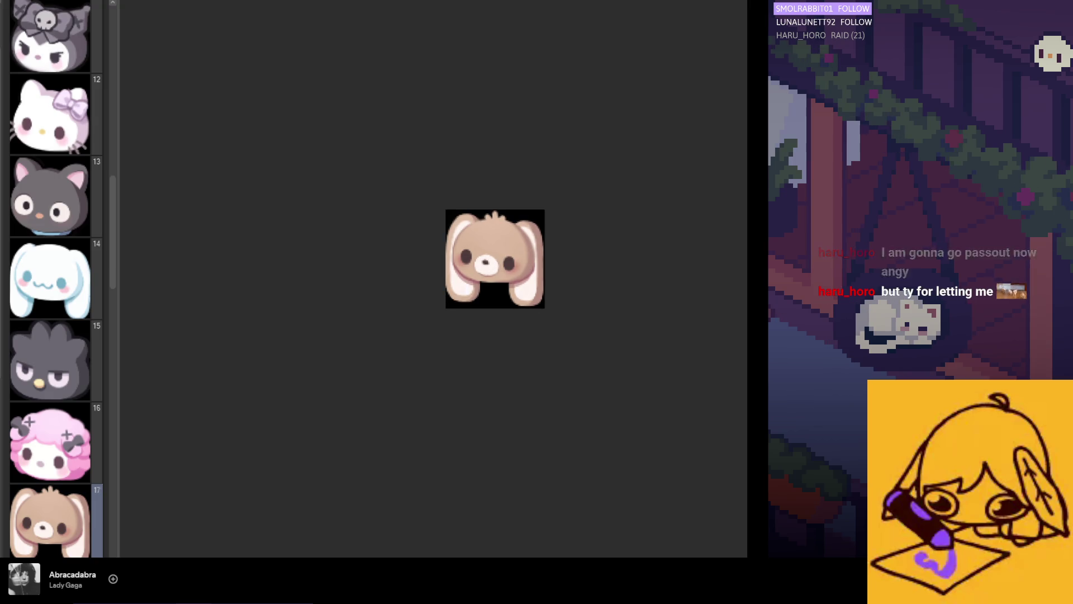
scroll(511, 338, up, 1)
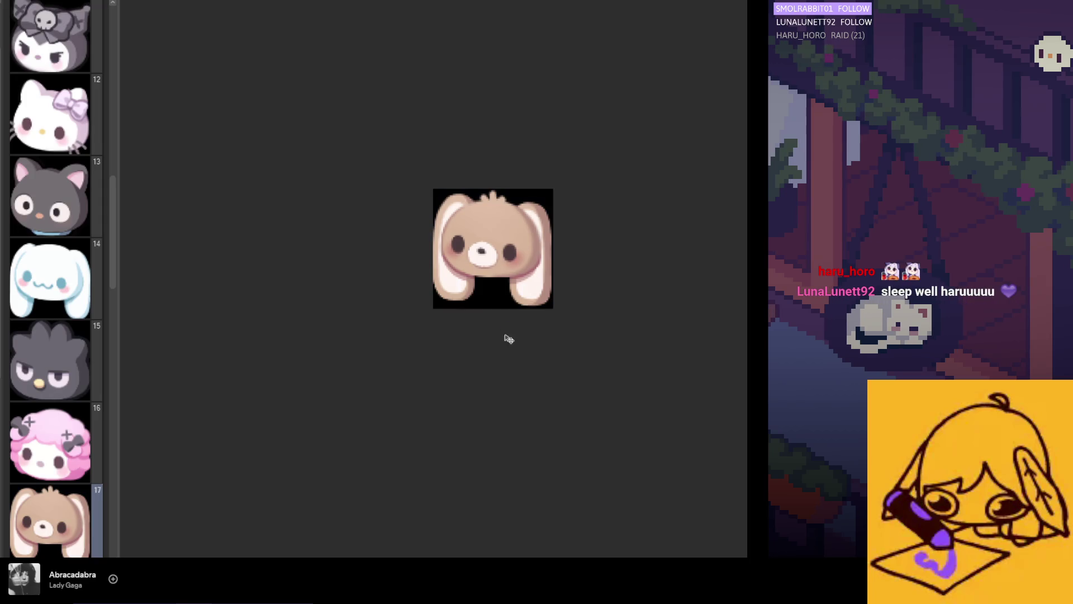
key(Escape)
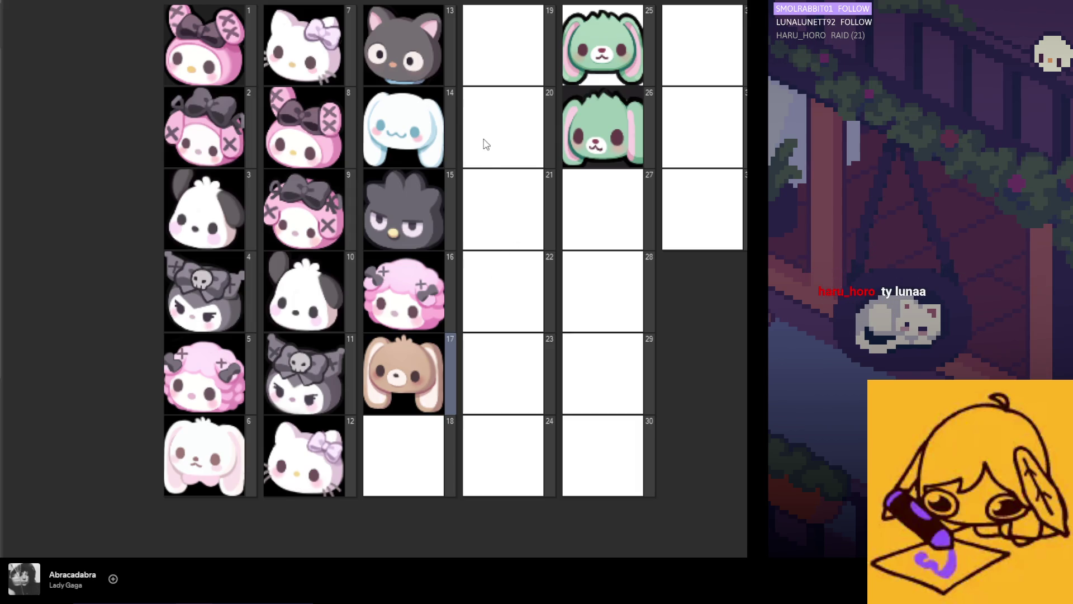
- Duplicate the brown bunny page three times so pages 17 through 20 are brown bunnies
key(alt+n)
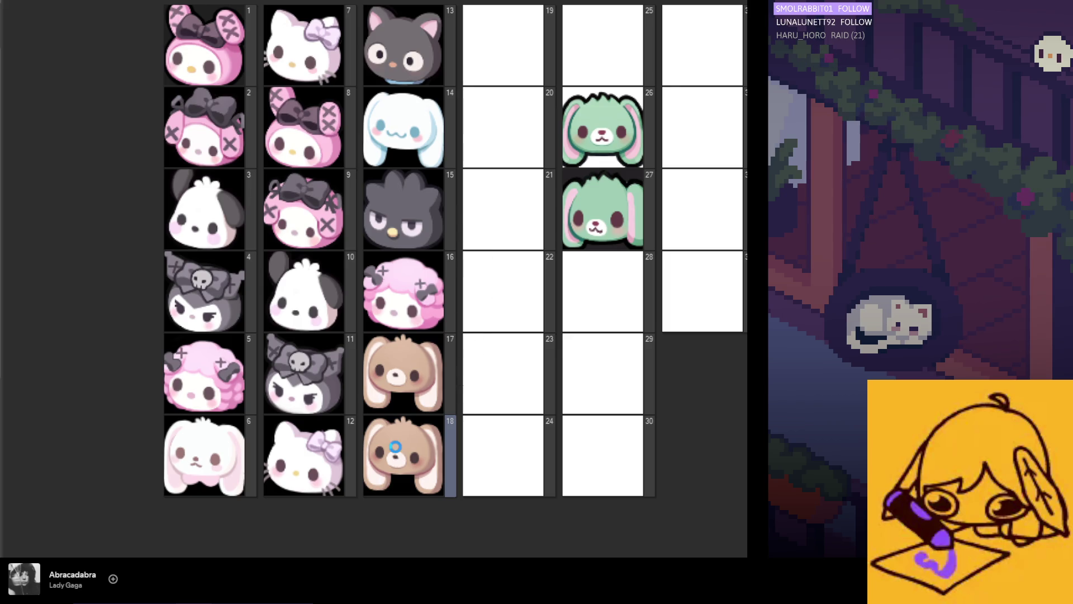
key(ctrl+d)
click(396, 453)
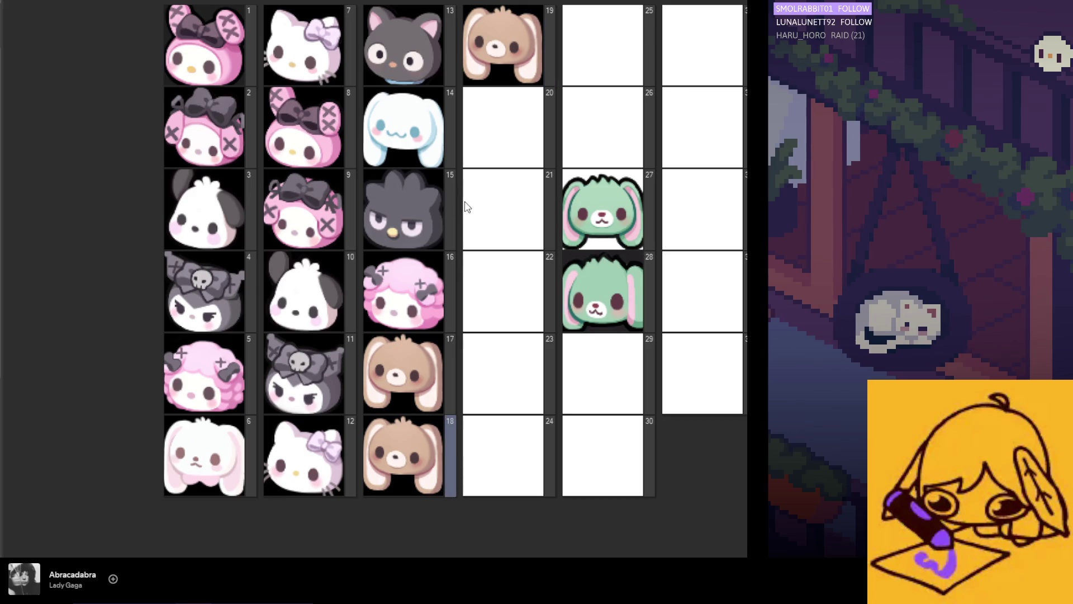
key(ctrl+d)
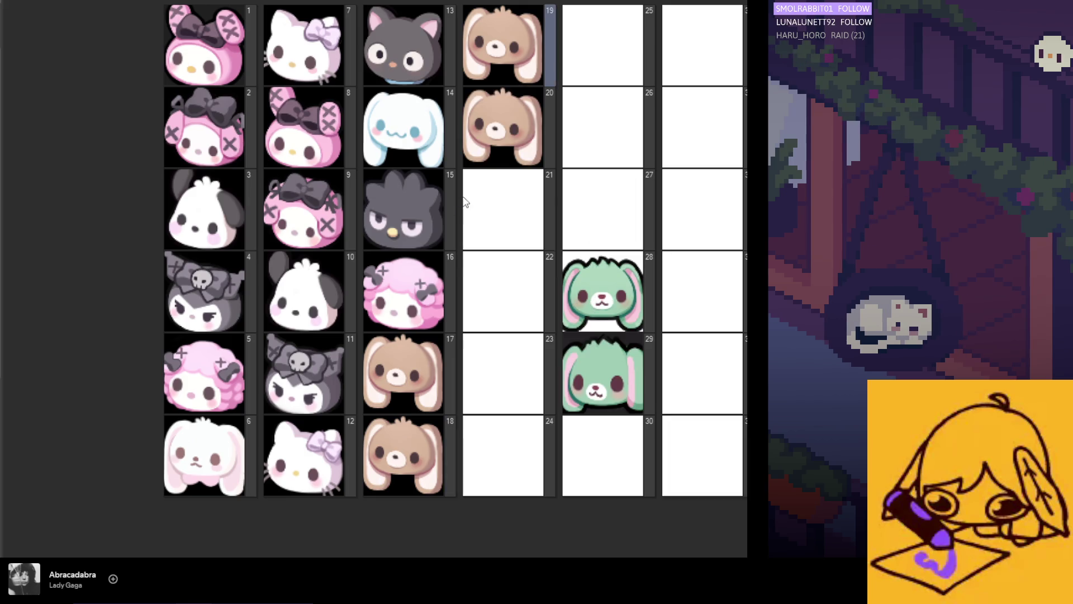
- Open page 18, then select and duplicate the My Melody emote on page 8
double_click(424, 436)
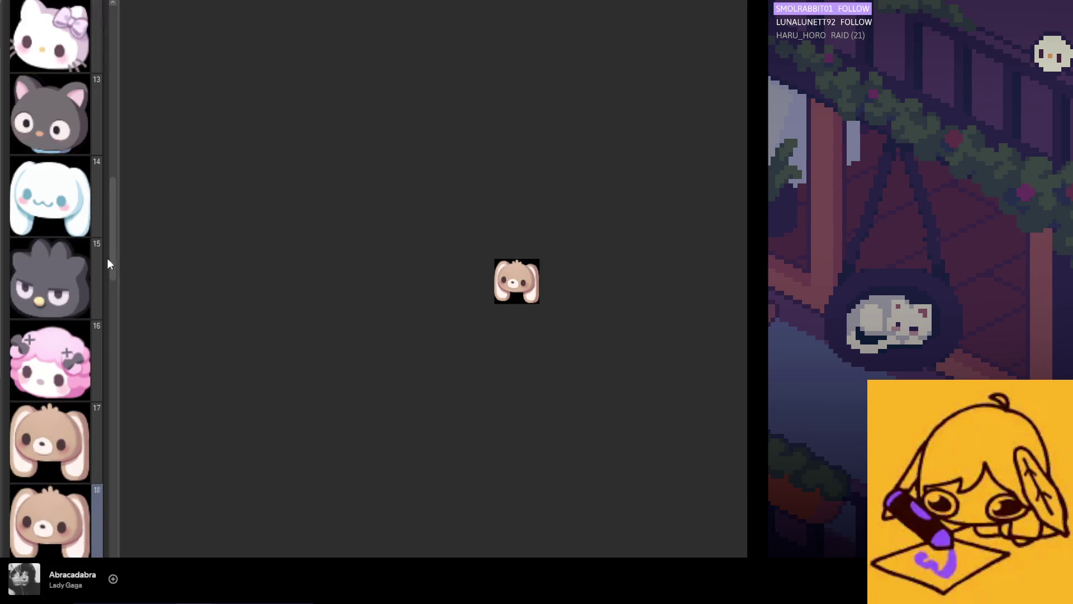
drag(115, 230, 129, 51)
click(66, 71)
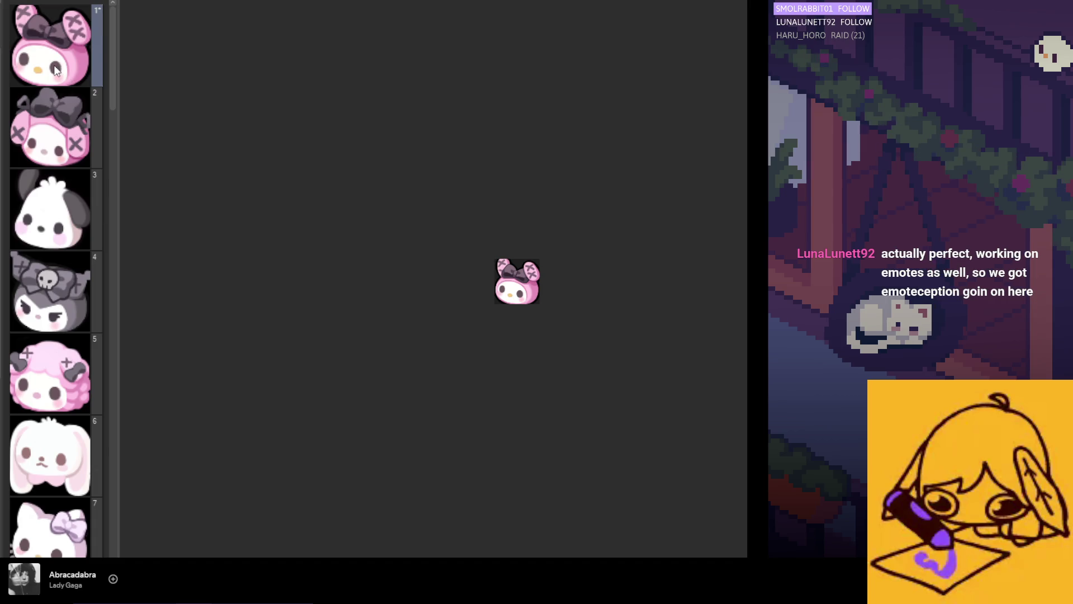
scroll(54, 333, down, 5)
scroll(54, 333, down, 1)
click(58, 272)
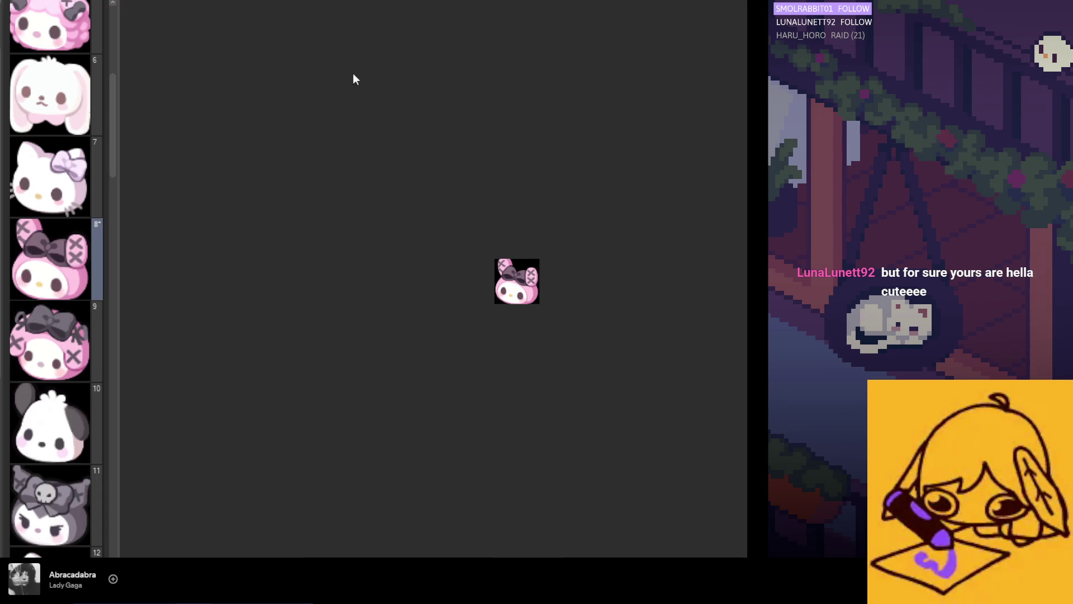
key(Home)
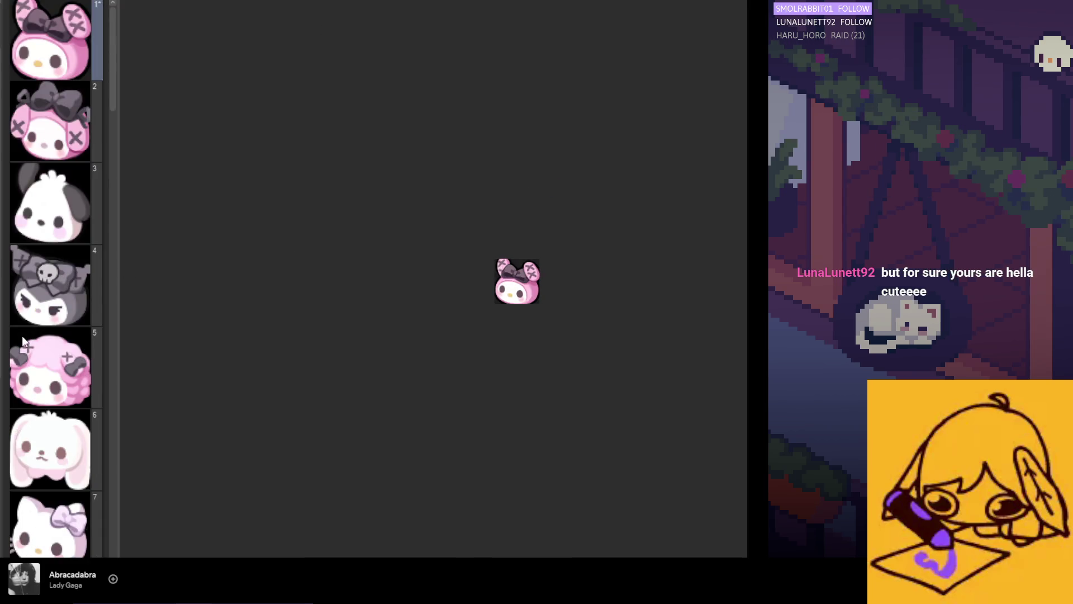
scroll(73, 333, down, 3)
scroll(73, 334, down, 3)
click(61, 270)
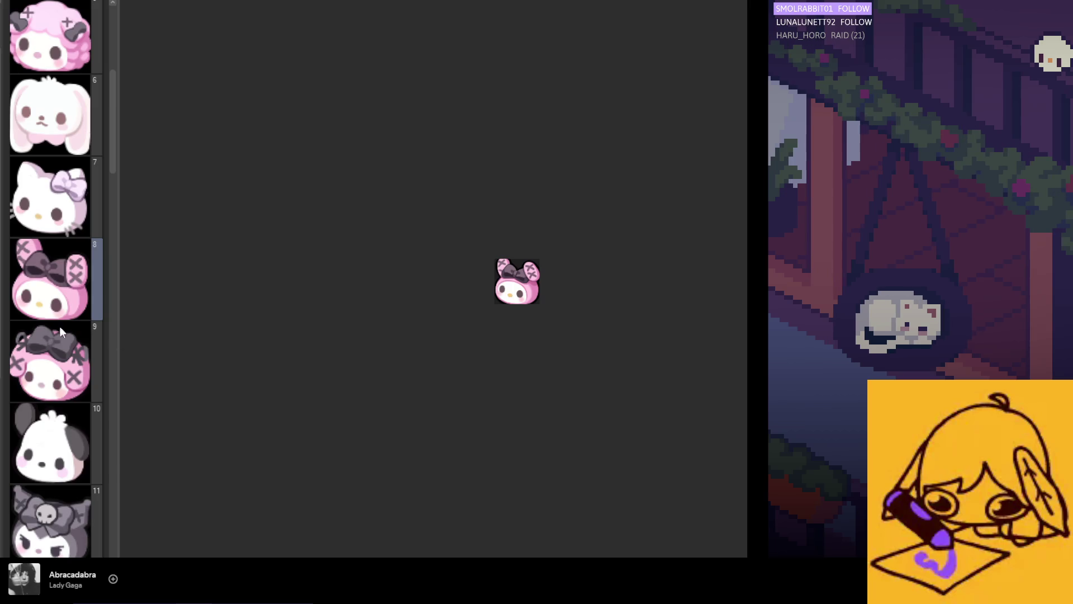
key(ctrl+d)
- Move the My Melody copy to page 21 after the brown bunnies and open page 18
scroll(58, 314, down, 2)
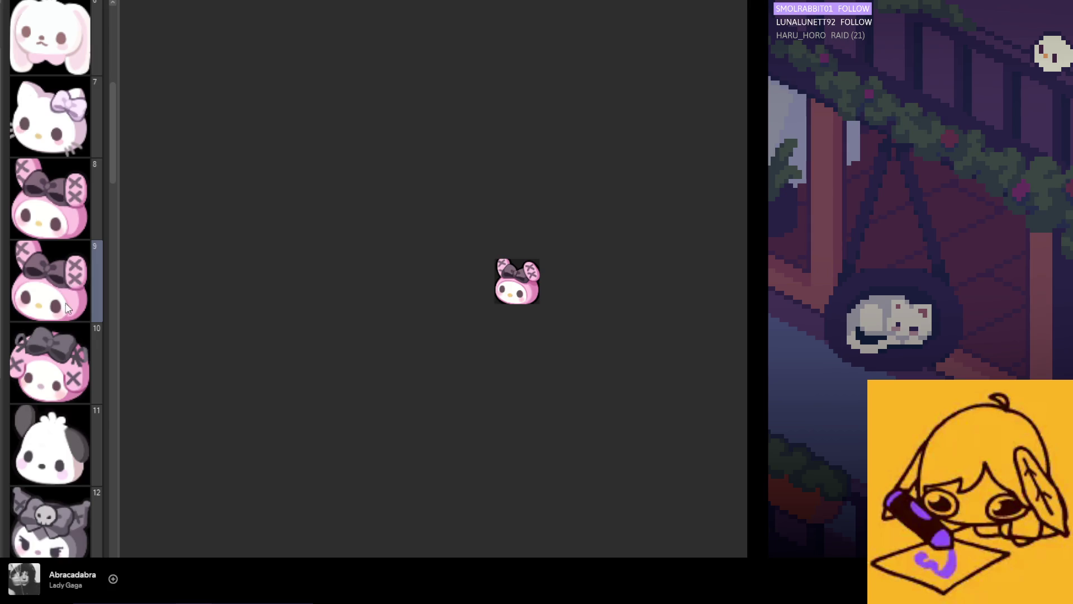
scroll(57, 546, down, 4)
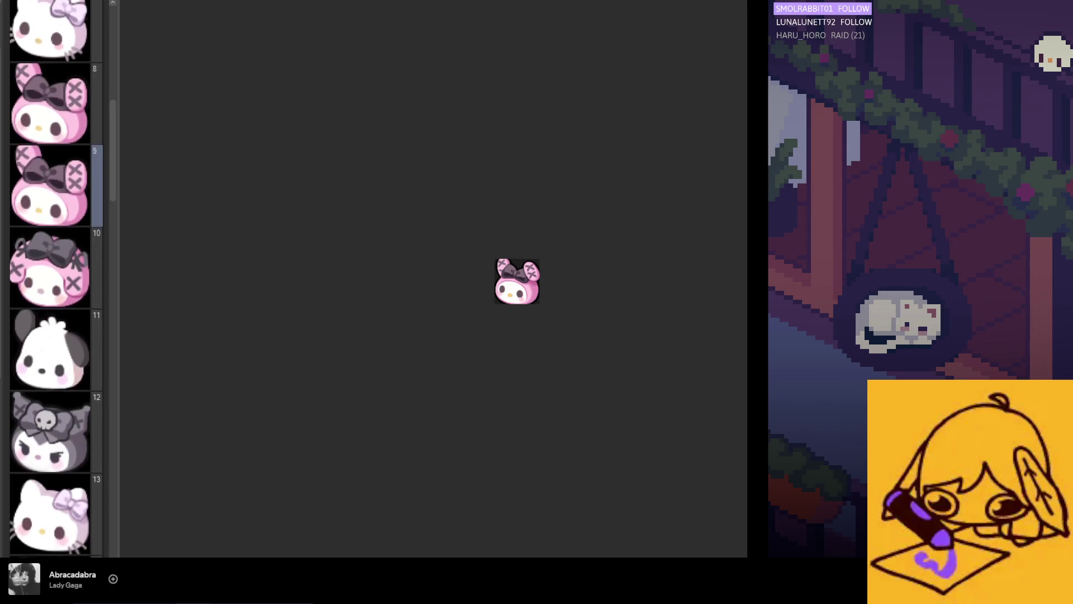
scroll(56, 280, down, 7)
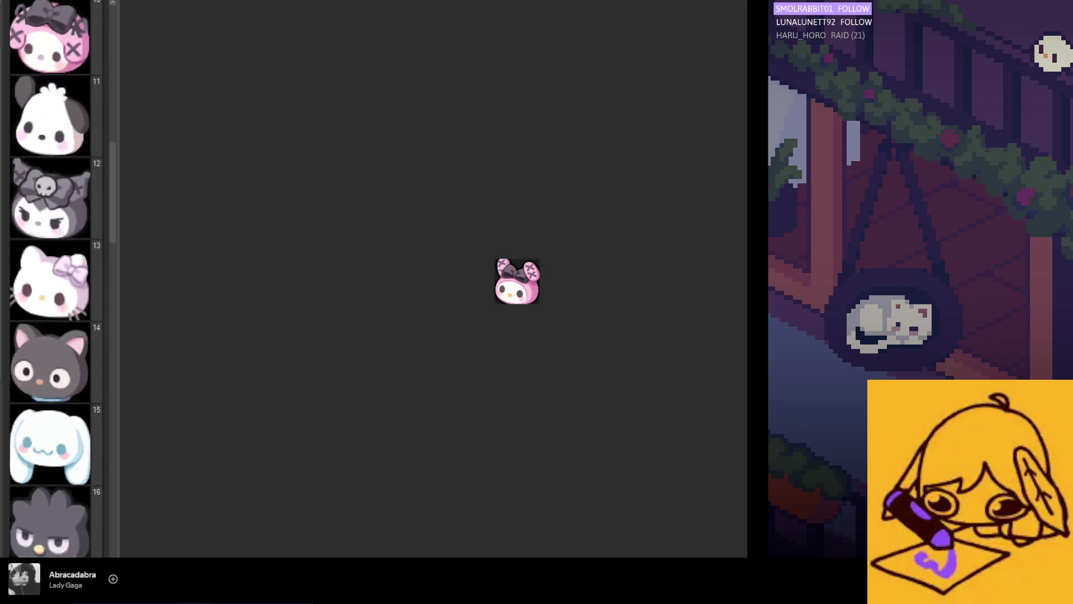
scroll(56, 279, down, 7)
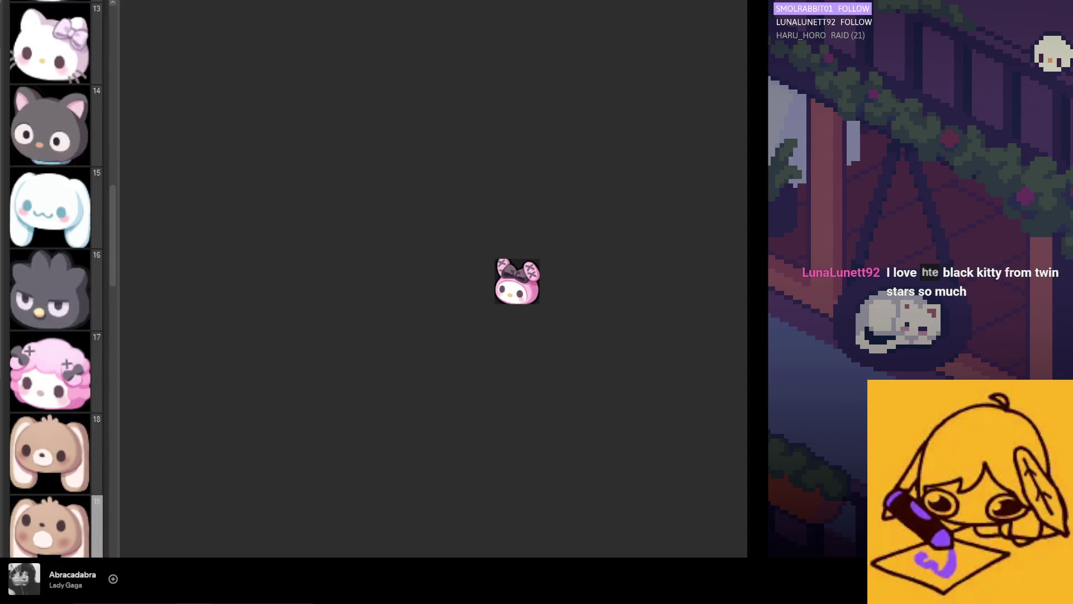
scroll(56, 280, down, 7)
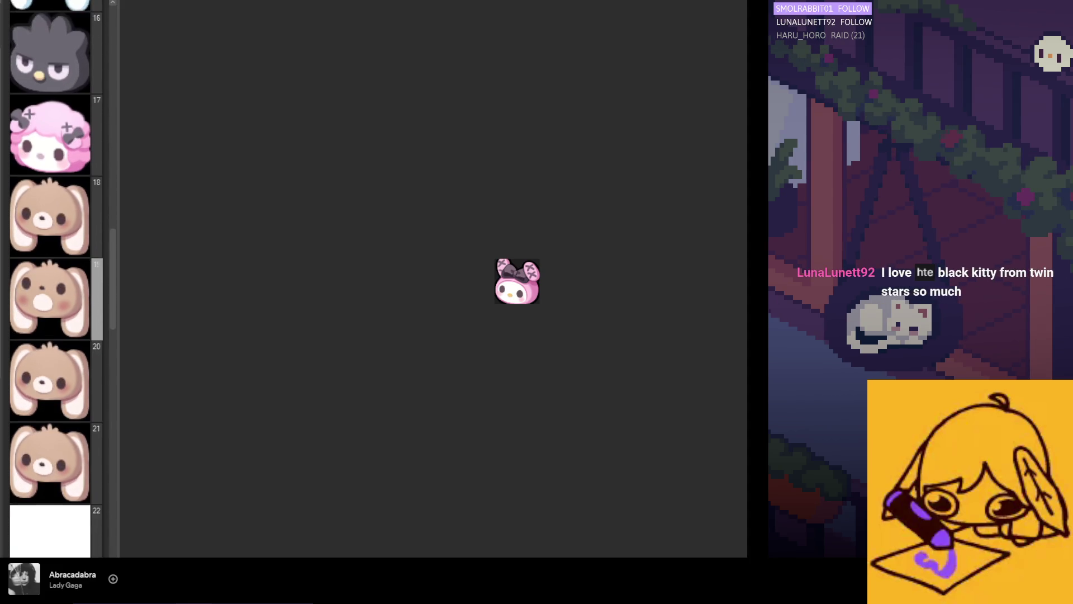
scroll(62, 522, down, 1)
mouse_move(62, 522)
mouse_down()
mouse_move(70, 438)
mouse_move(54, 397)
mouse_up()
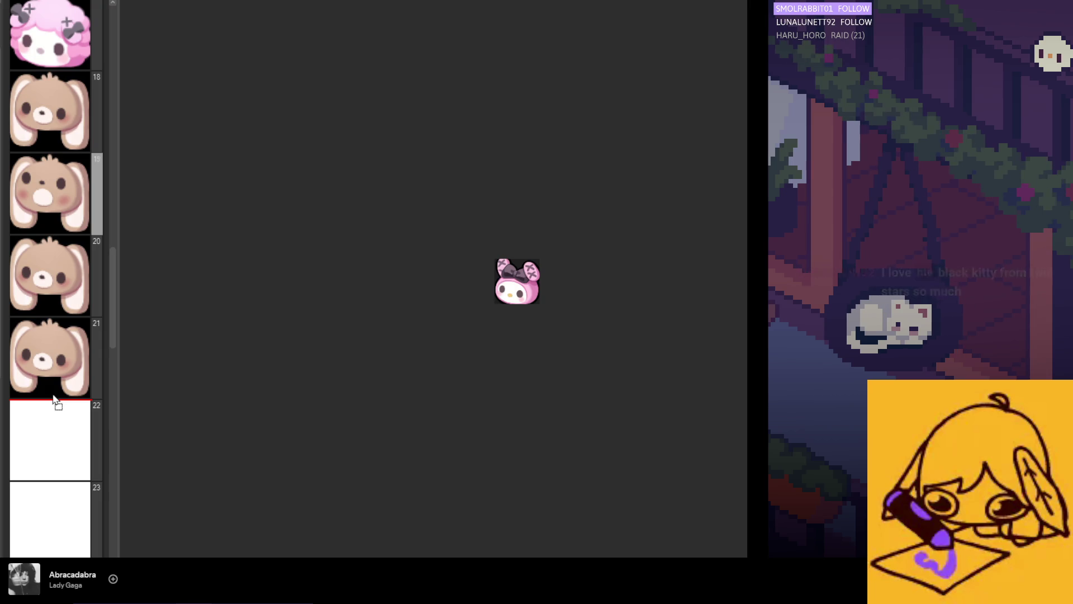
drag(53, 395, 53, 396)
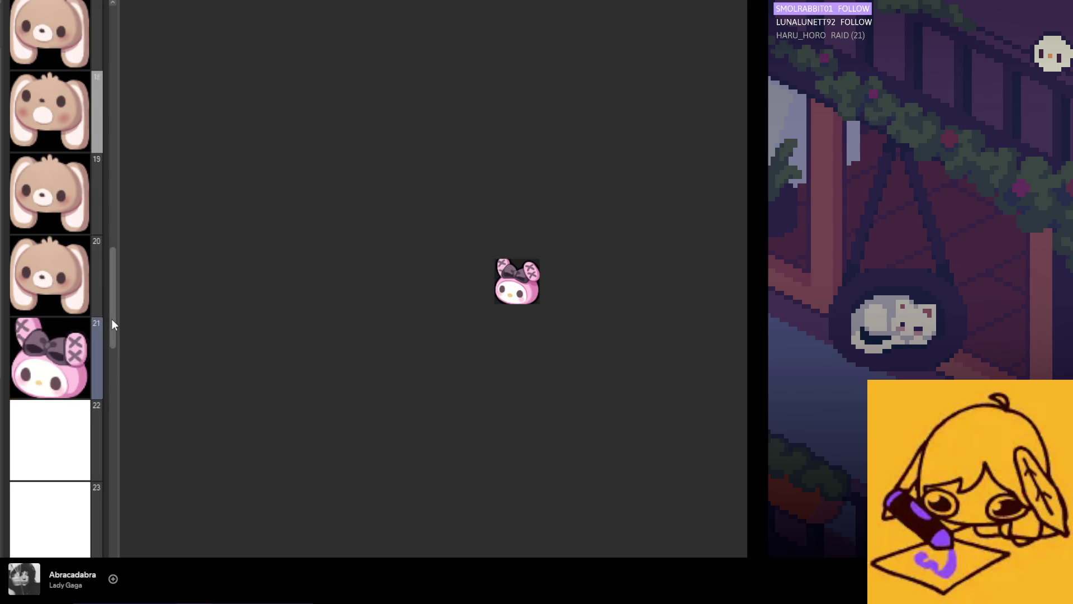
drag(112, 318, 119, 287)
click(65, 286)
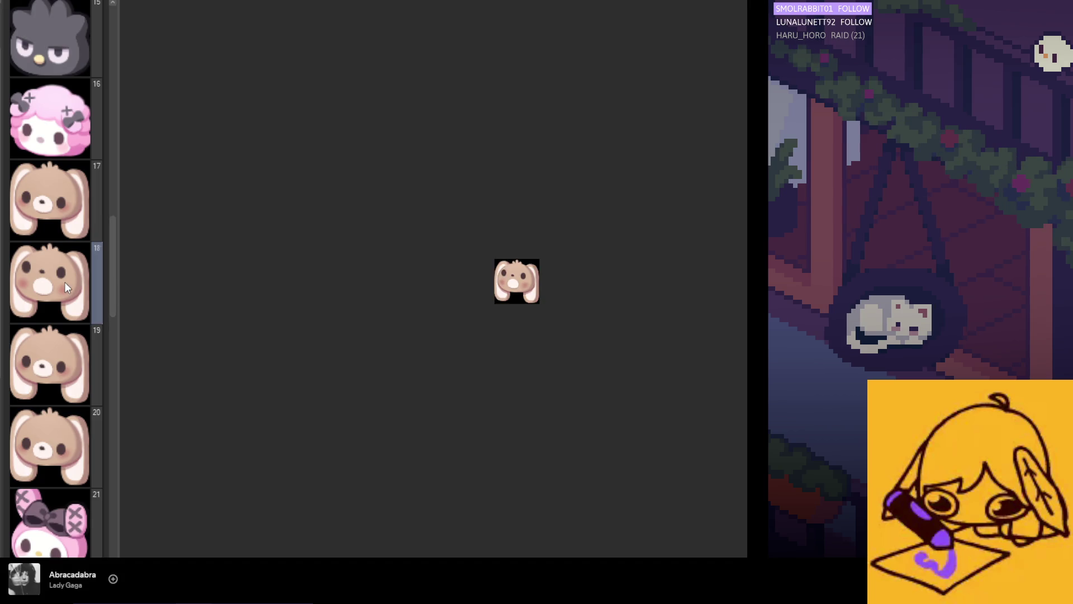
- Fill the bunny's open mouth red and paint a pink tongue inside it
scroll(467, 287, up, 5)
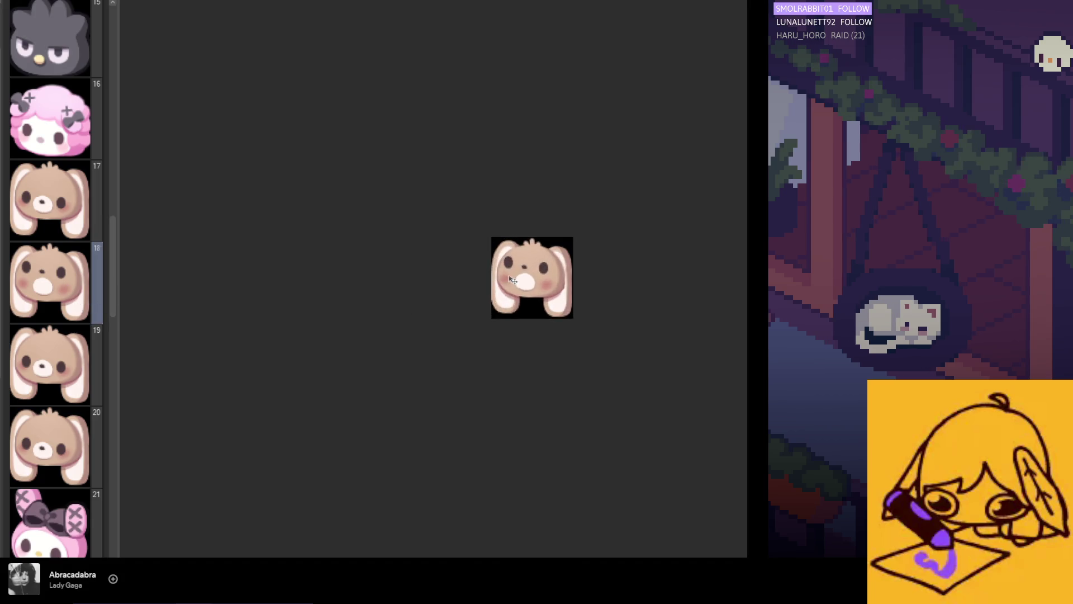
scroll(423, 300, down, 3)
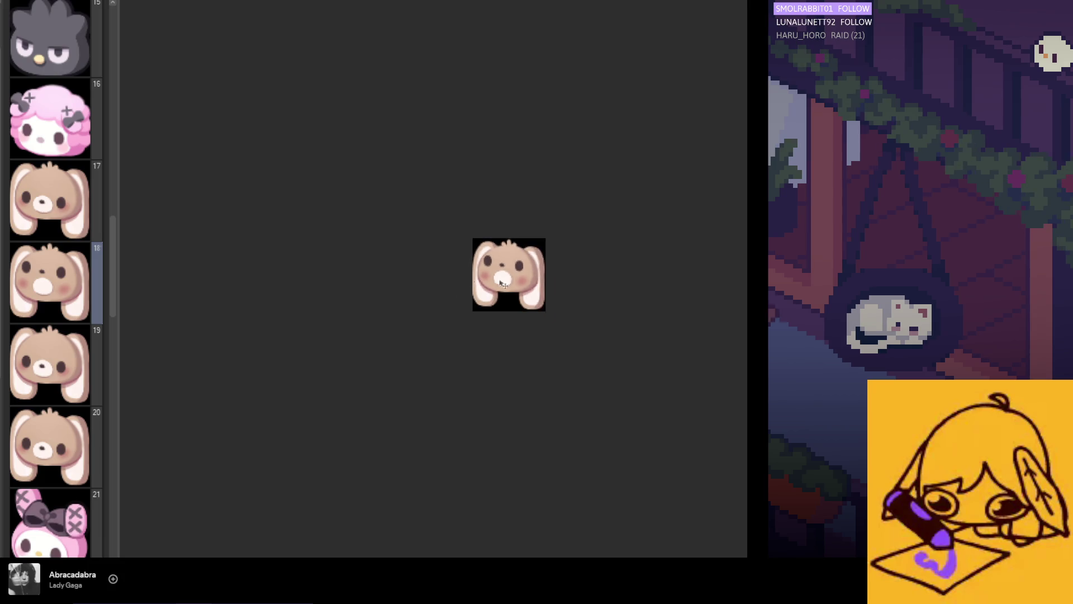
scroll(386, 260, up, 5)
scroll(378, 252, up, 2)
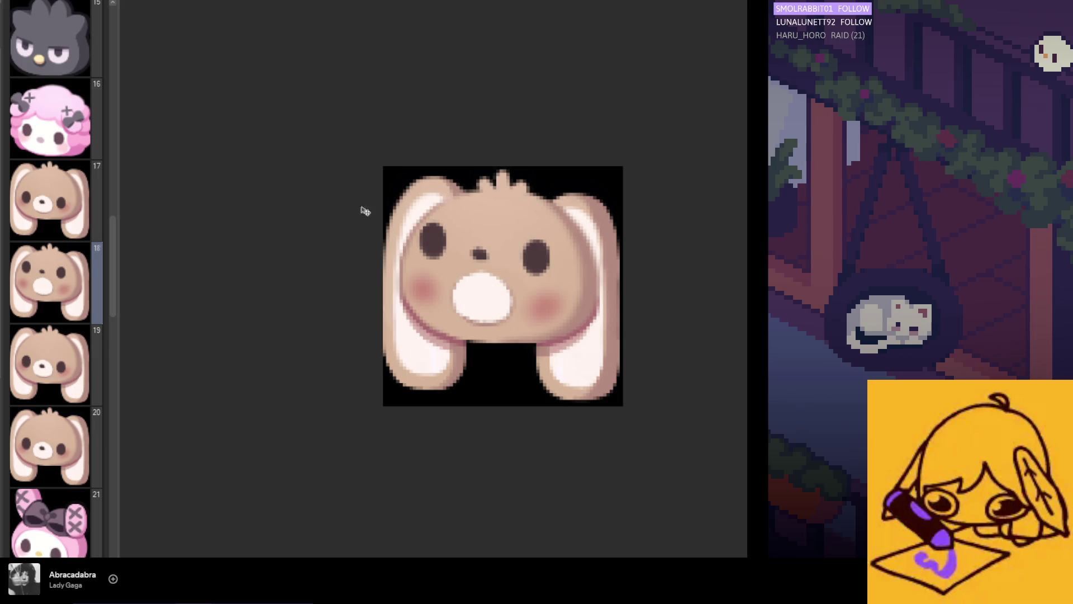
scroll(323, 268, down, 3)
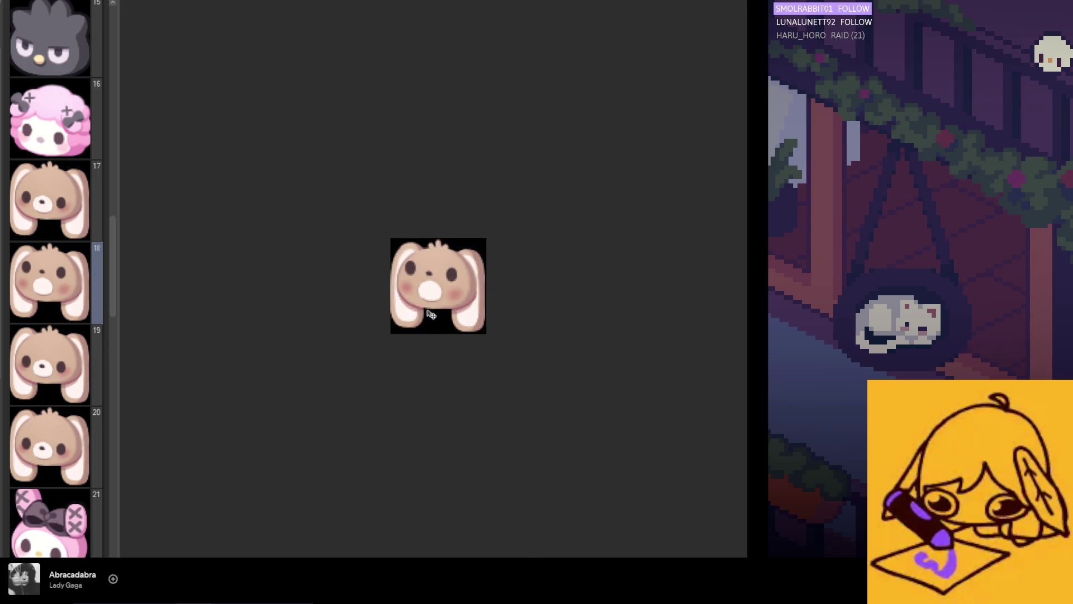
scroll(432, 314, up, 5)
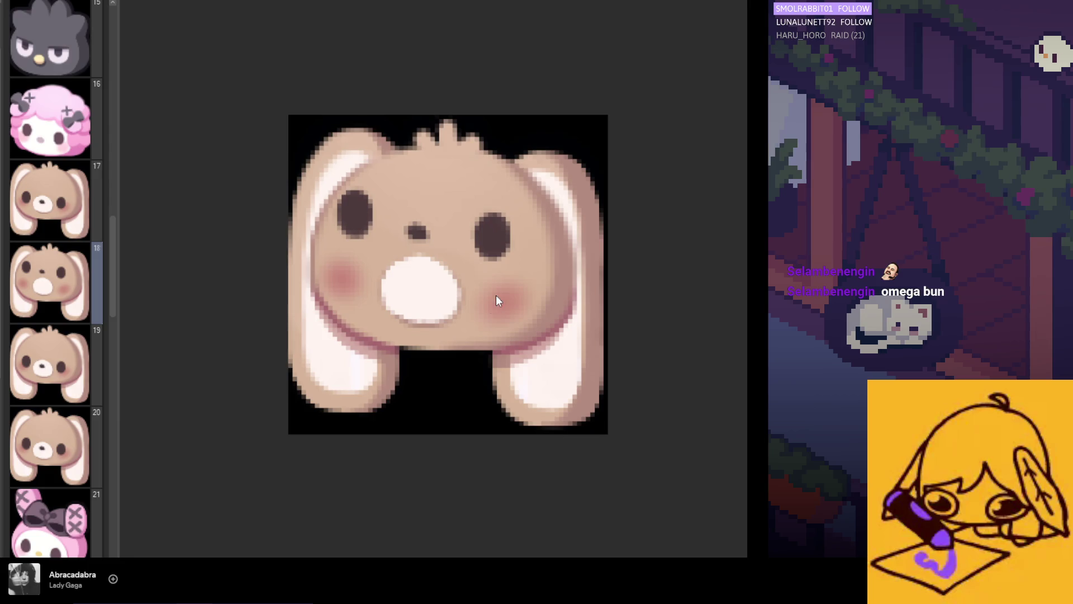
key(ctrl+z)
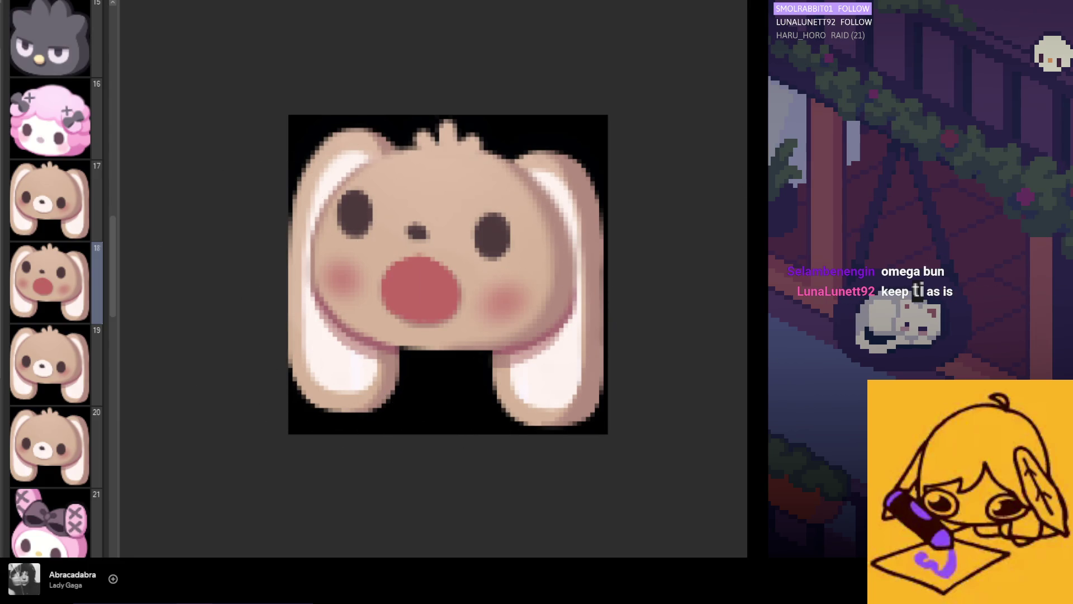
mouse_move(431, 299)
mouse_down()
mouse_move(441, 313)
mouse_move(427, 316)
mouse_move(425, 302)
mouse_move(411, 311)
mouse_move(431, 305)
mouse_move(440, 321)
mouse_up()
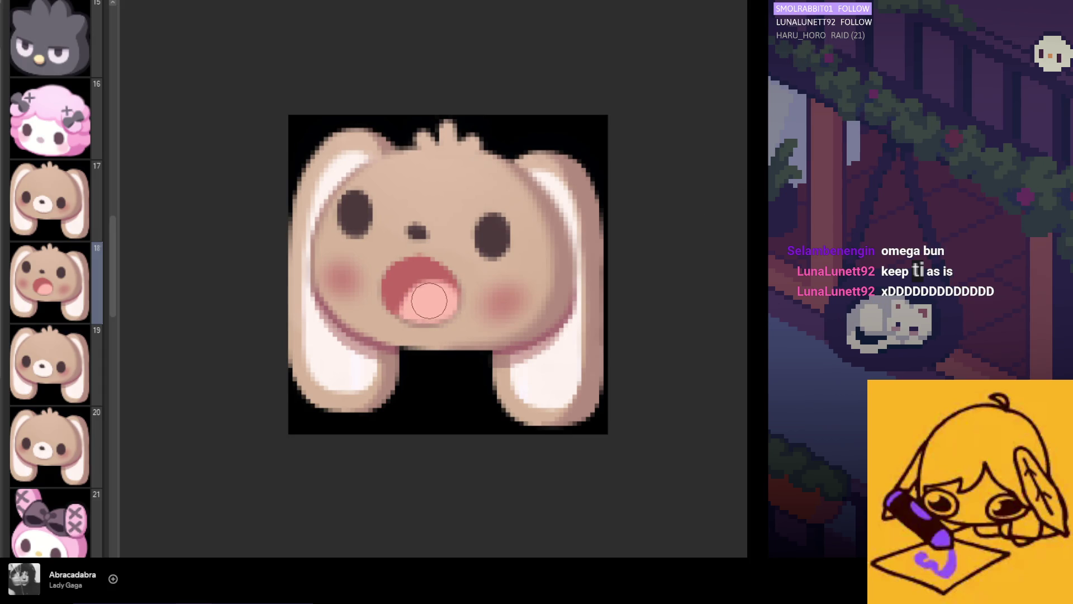
- Zoom out and toggle undo/redo to compare the old muzzle with the new open mouth
key(ctrl+minus)
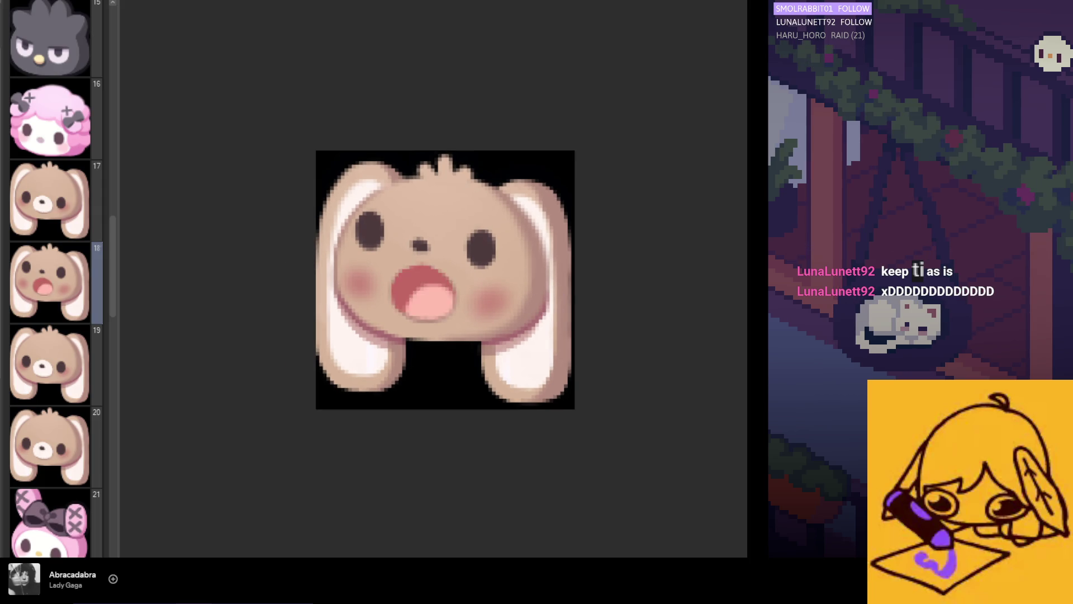
key(ctrl+z)
key(ctrl+y)
key(ctrl+z)
key(ctrl+y)
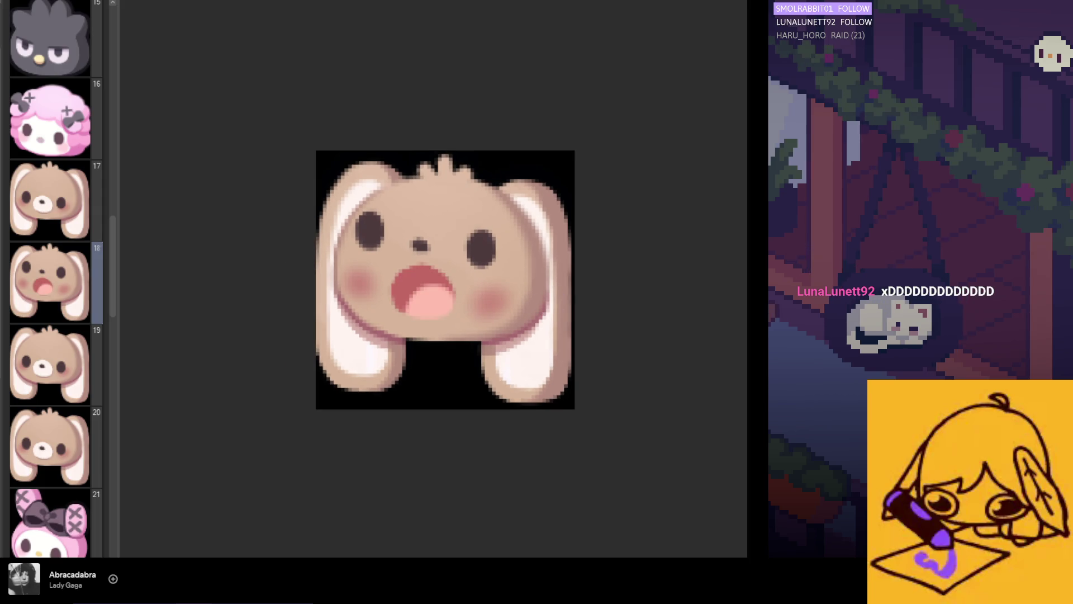
key(ctrl+z)
key(ctrl+y)
key(ctrl+z)
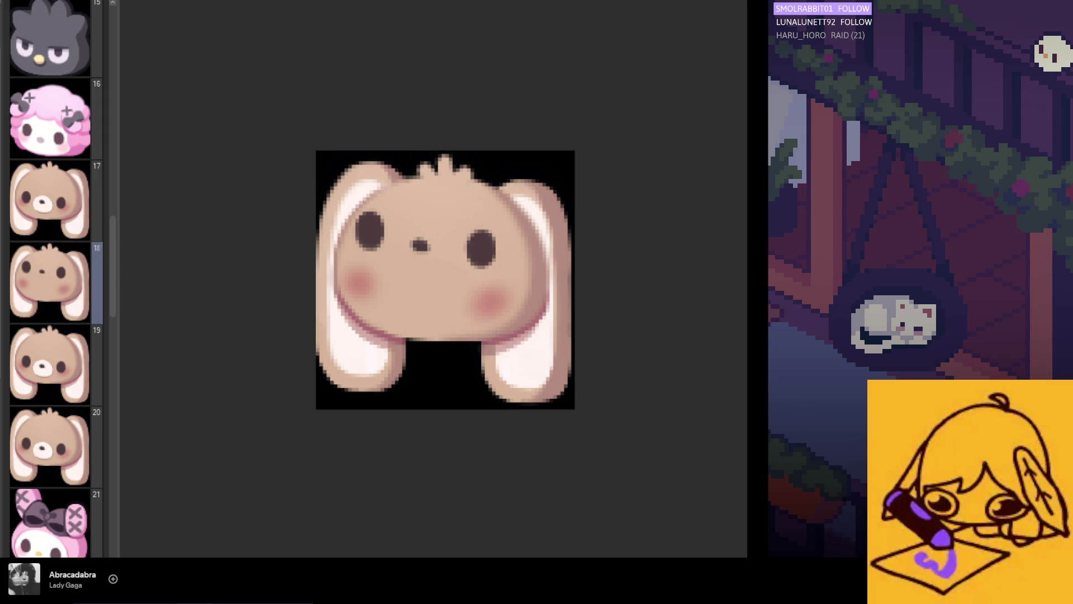
key(ctrl+y)
scroll(495, 257, down, 1)
scroll(495, 258, down, 1)
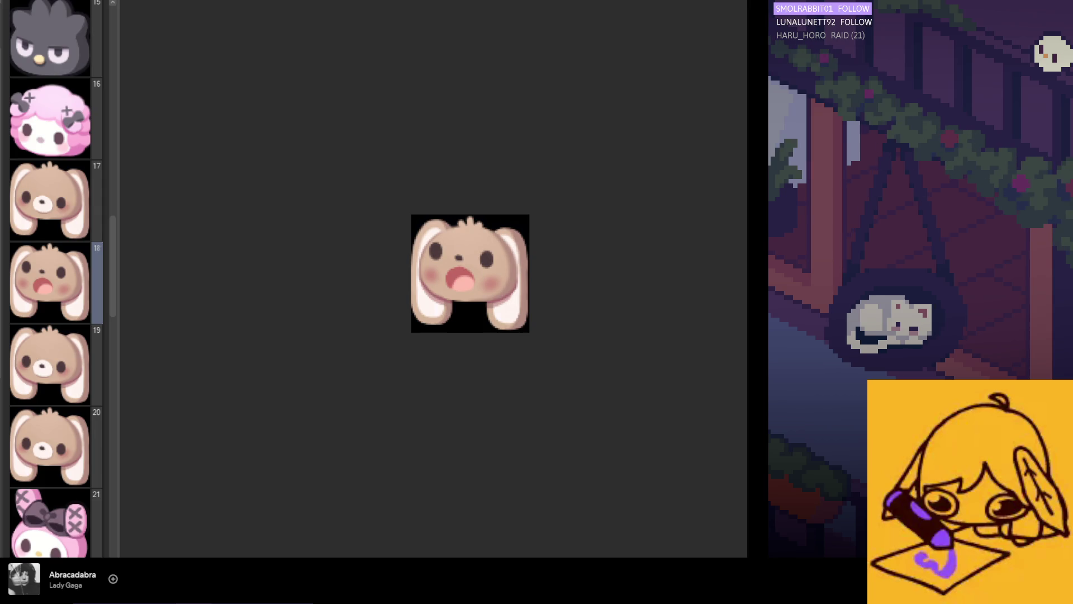
scroll(482, 273, down, 1)
scroll(482, 272, up, 1)
scroll(482, 272, up, 2)
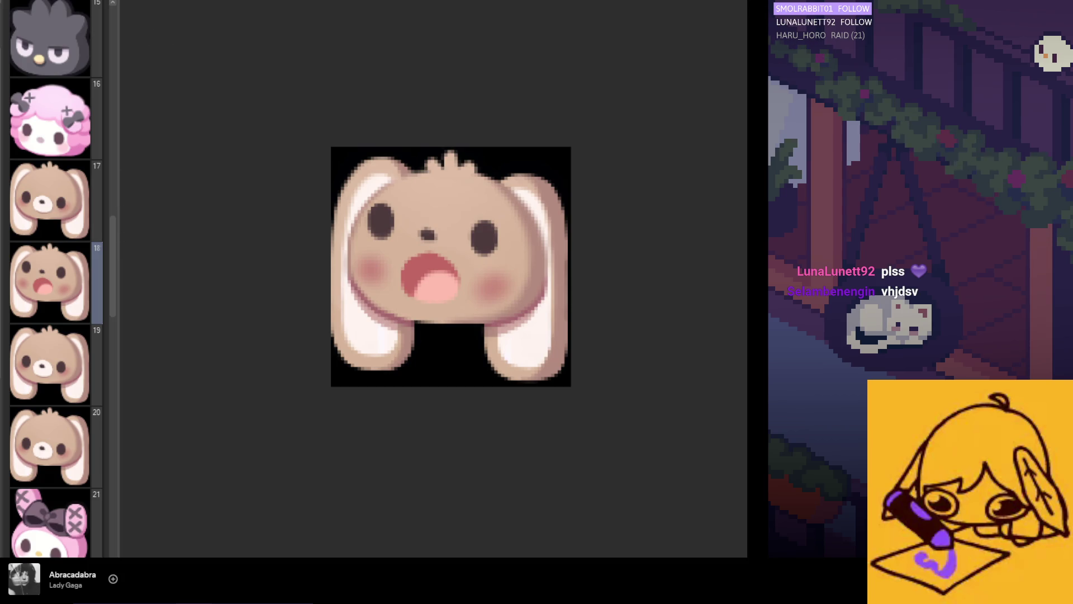
scroll(63, 278, down, 2)
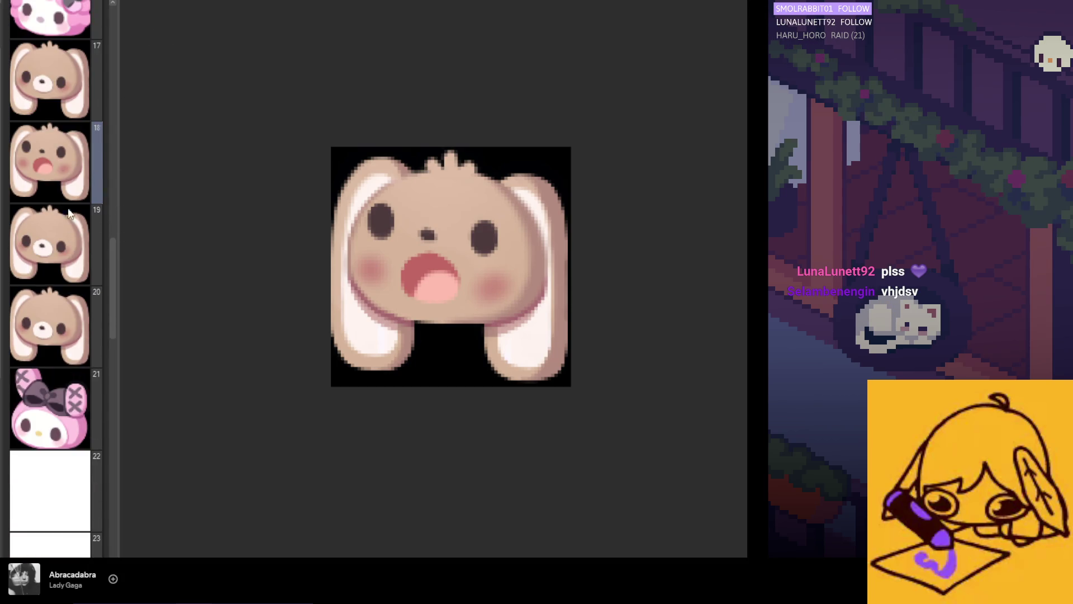
- Move the shocked open-mouth bunny page down to slot 23
scroll(62, 536, down, 1)
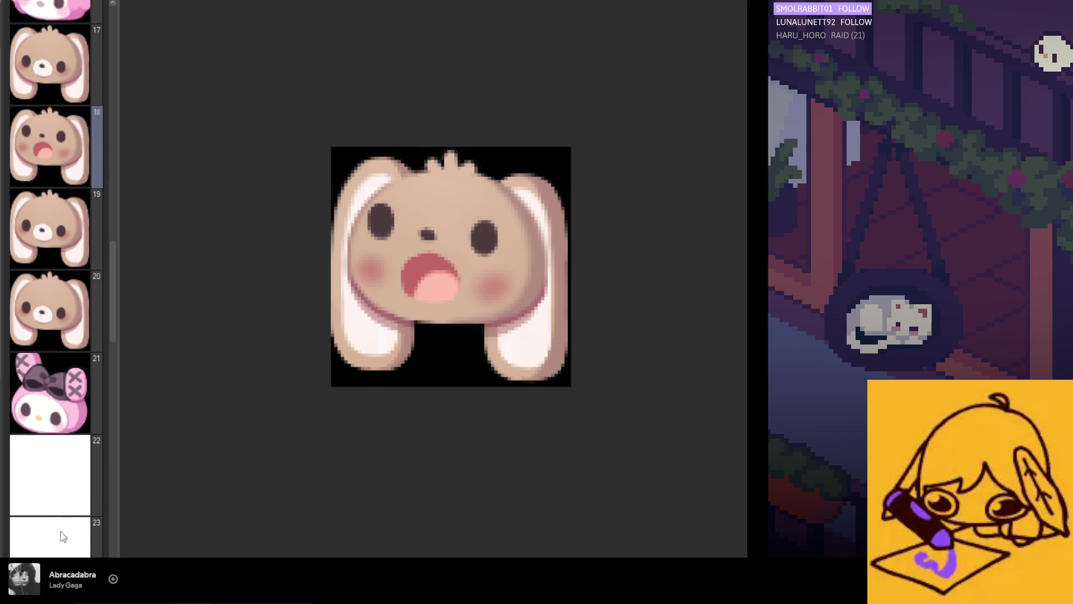
drag(59, 152, 96, 146)
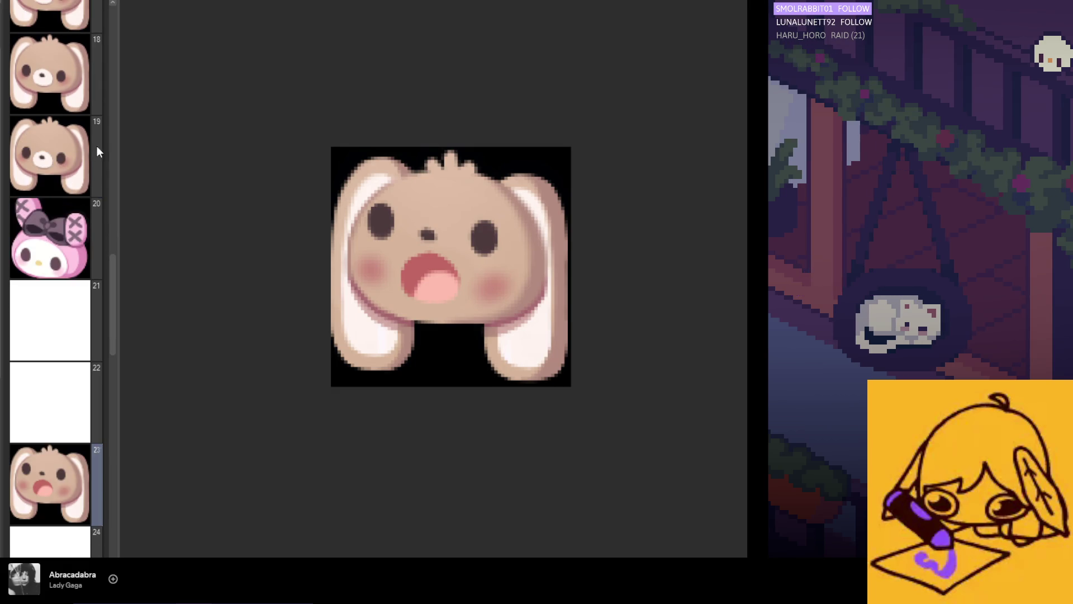
scroll(72, 335, up, 3)
- Duplicate the plain brown bunny on page 17 to add another copy at page 18
click(61, 235)
click(45, 153)
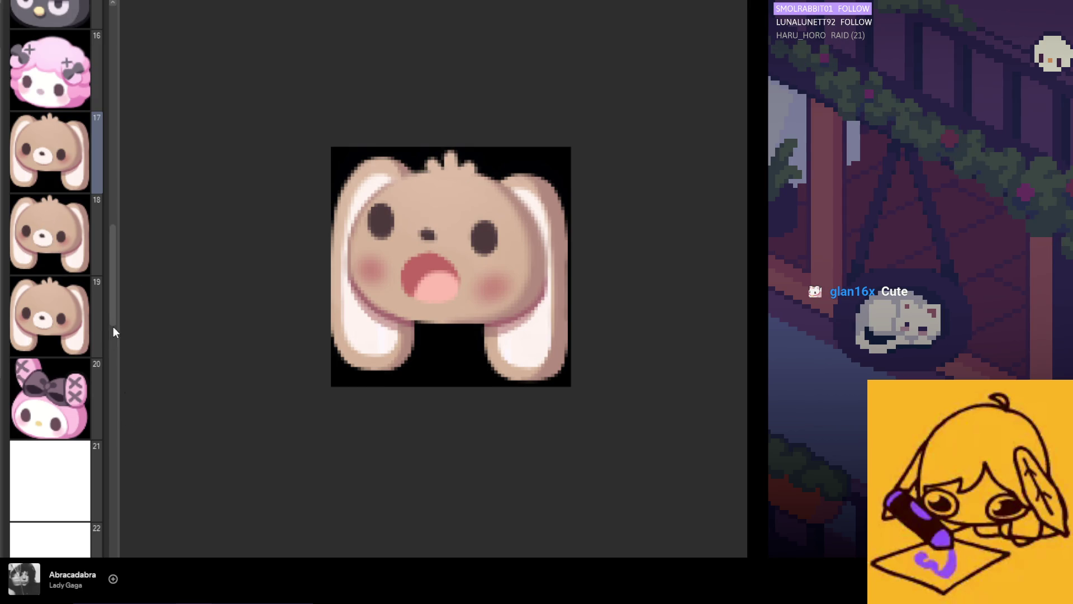
key(ctrl+d)
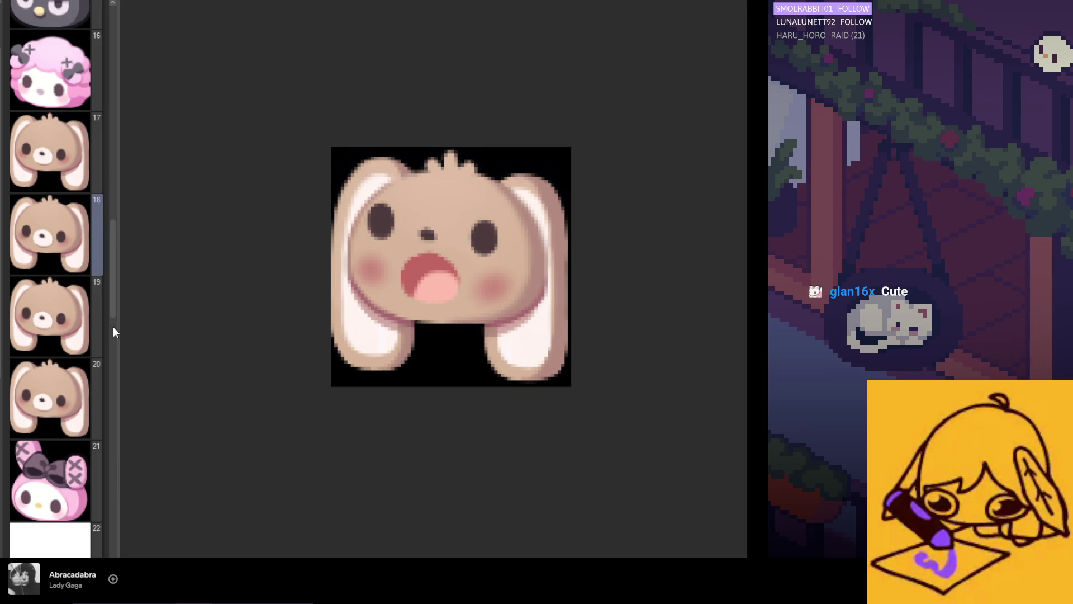
click(49, 248)
scroll(545, 291, up, 5)
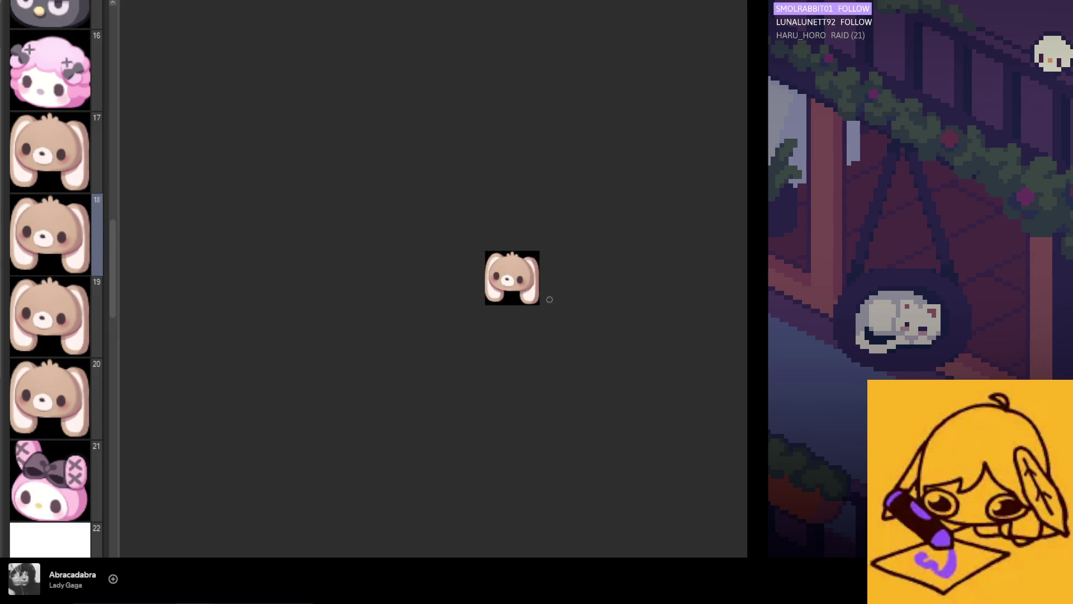
scroll(543, 289, up, 1)
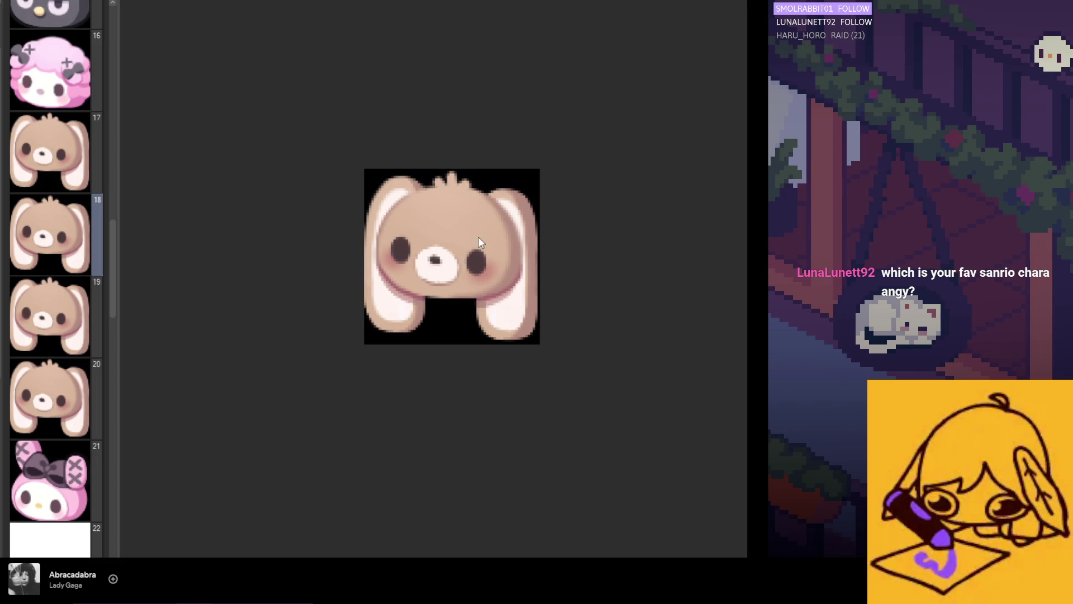
mouse_move(111, 253)
mouse_down()
mouse_move(120, 163)
mouse_move(120, 187)
mouse_up()
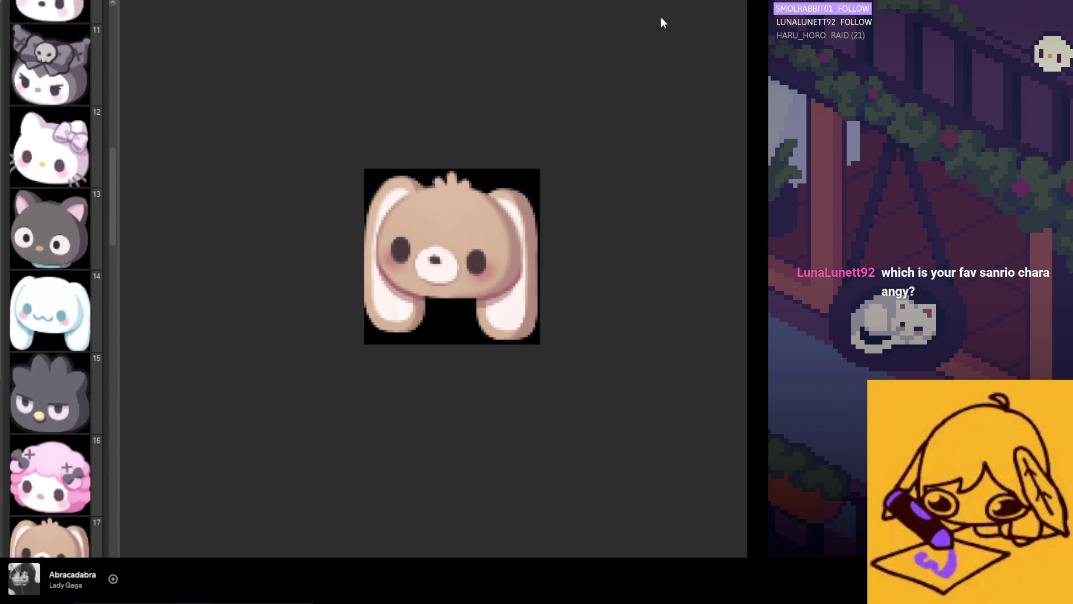
click(50, 311)
scroll(515, 288, up, 5)
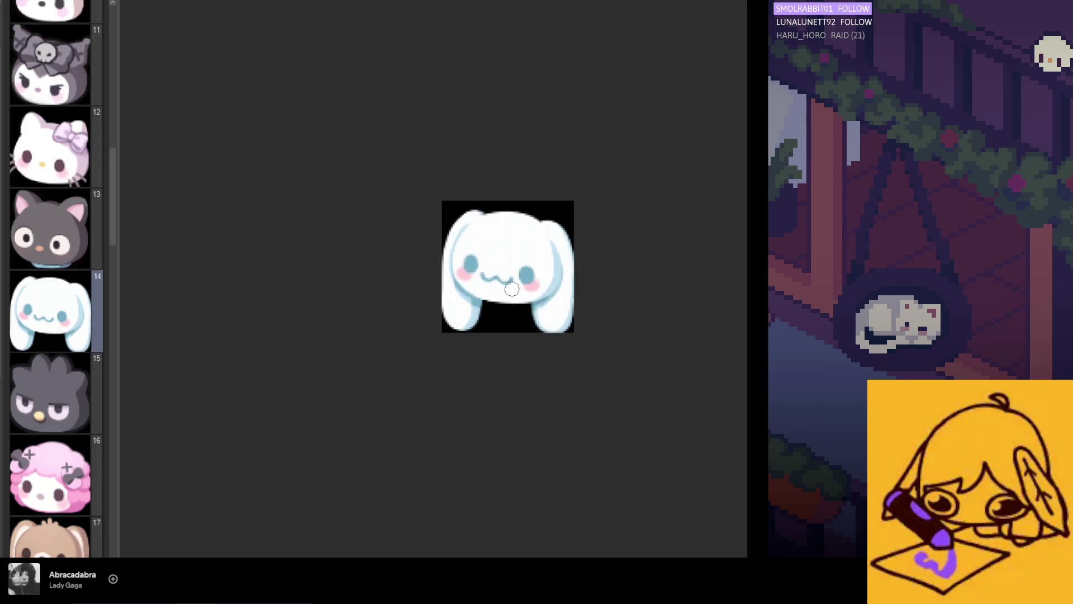
drag(110, 187, 110, 117)
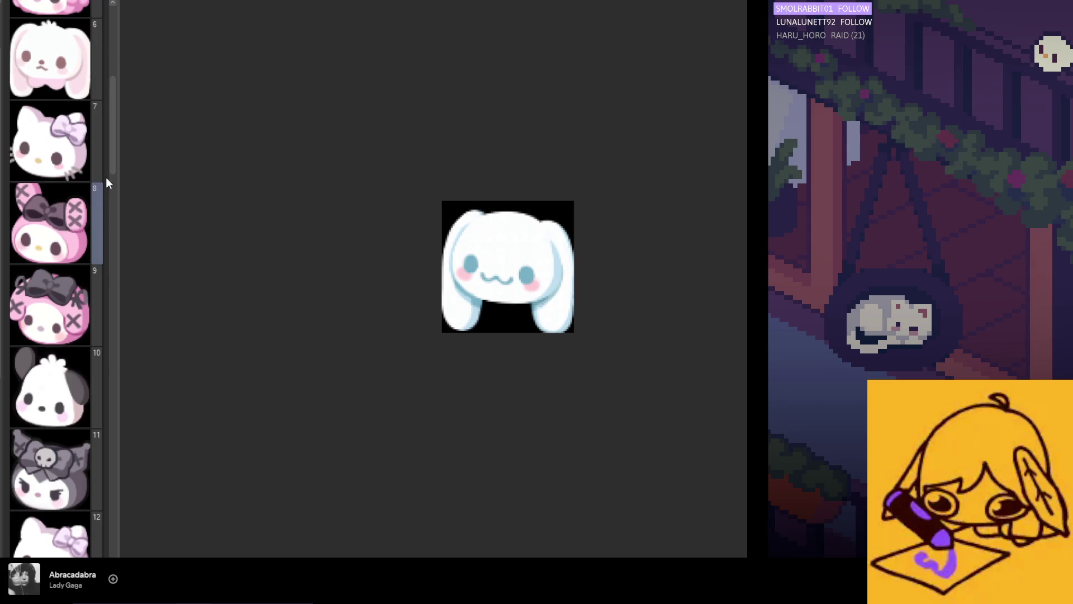
mouse_move(116, 163)
mouse_down()
mouse_move(126, 127)
mouse_move(130, 244)
mouse_up()
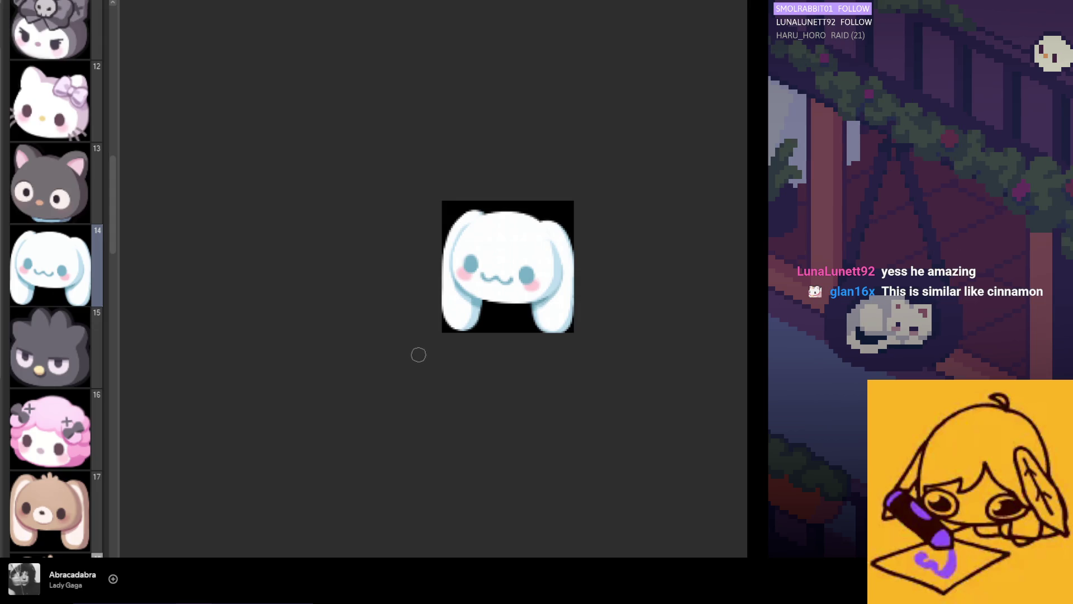
key(End)
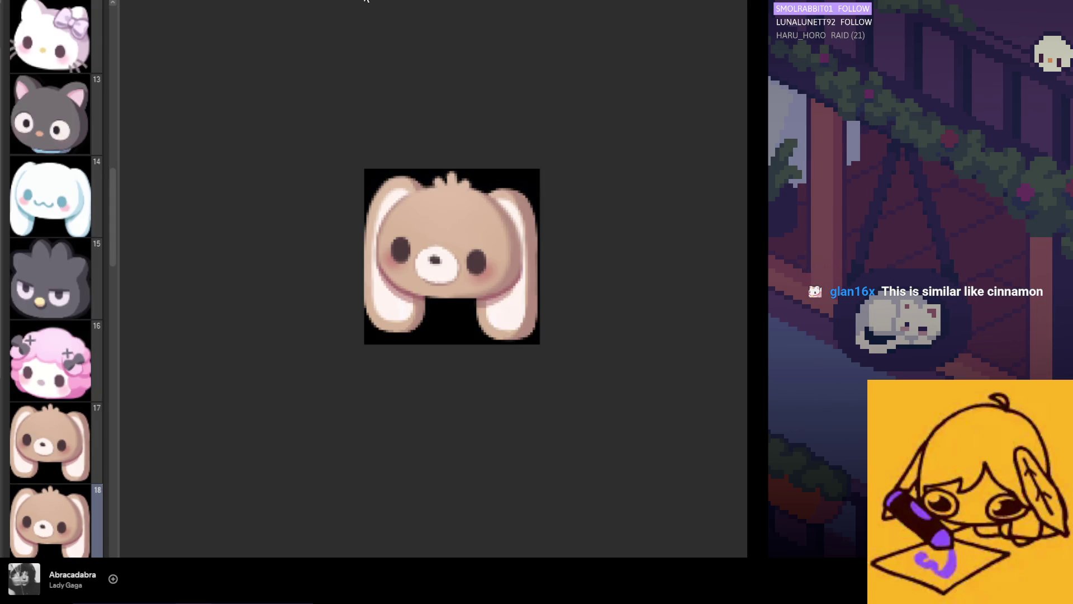
- Duplicate brown bunny page 20 into page 21 and zoom the canvas out
scroll(111, 216, down, 2)
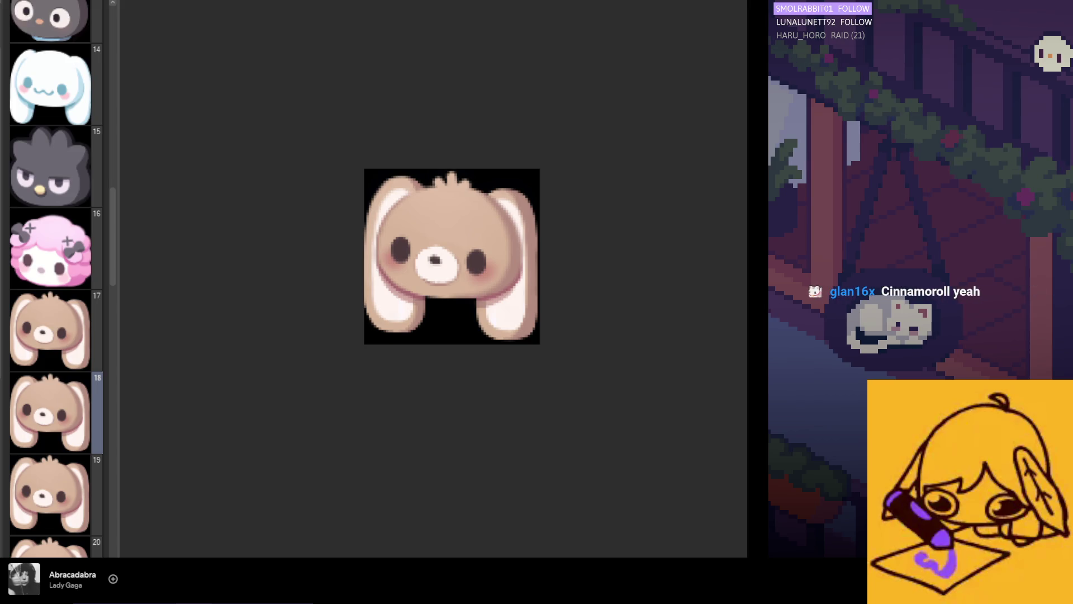
scroll(73, 395, down, 2)
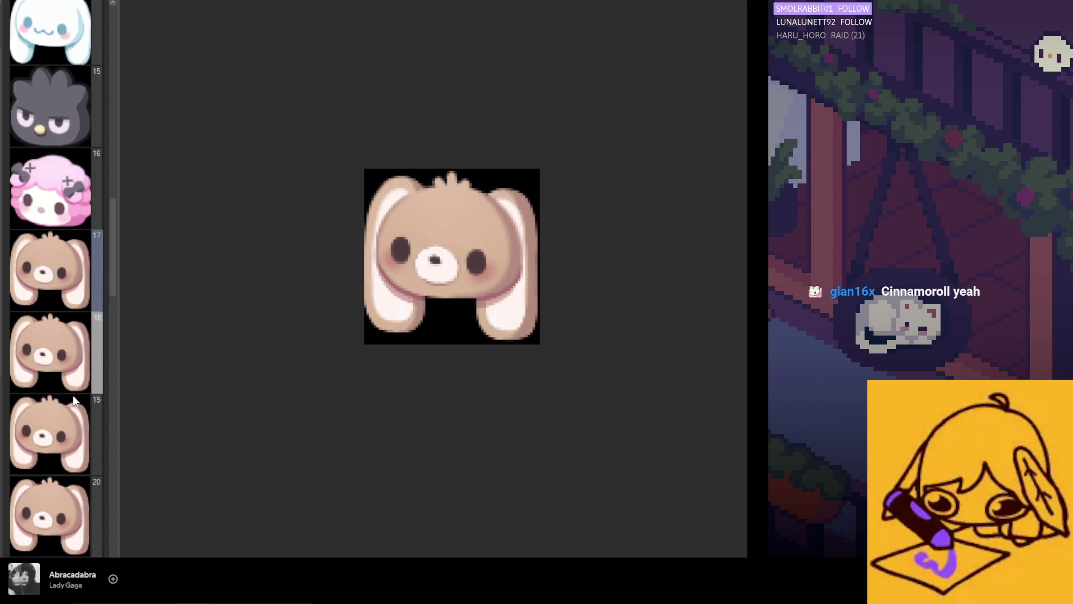
click(81, 472)
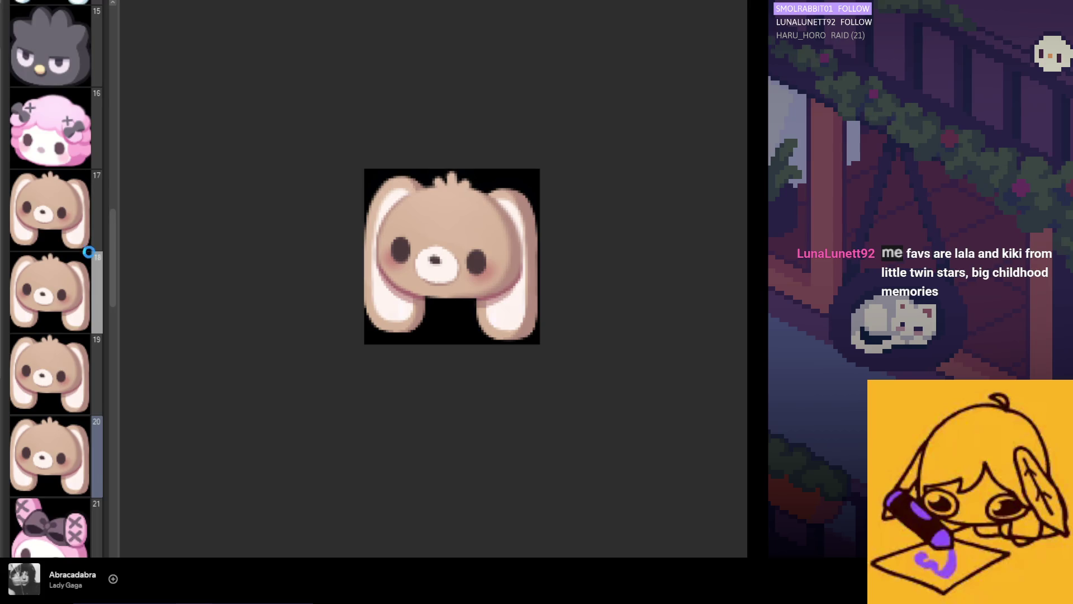
key(ctrl+v)
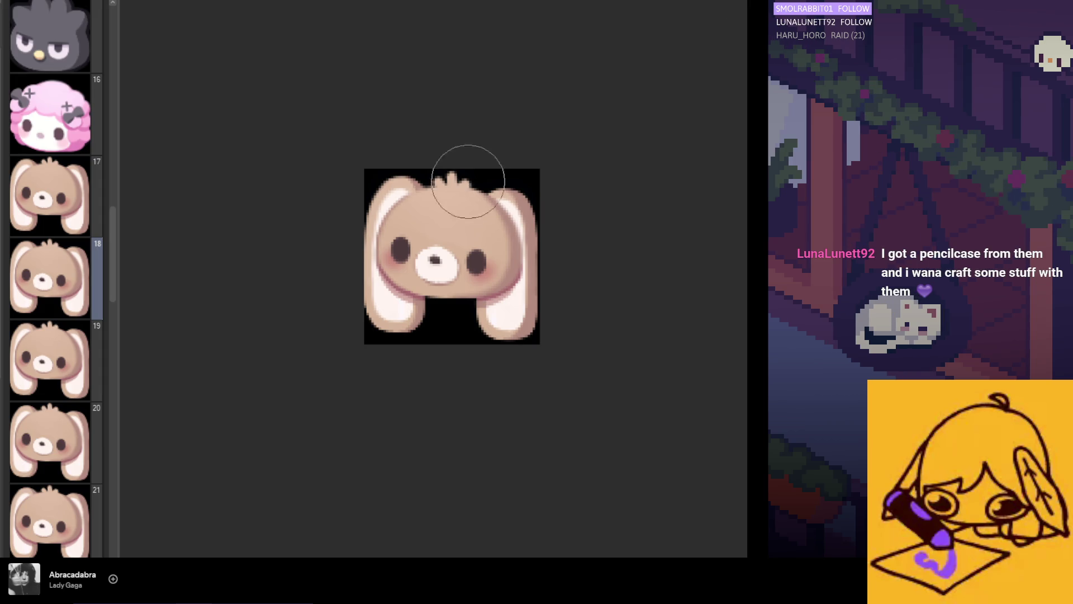
key(ctrl+minus)
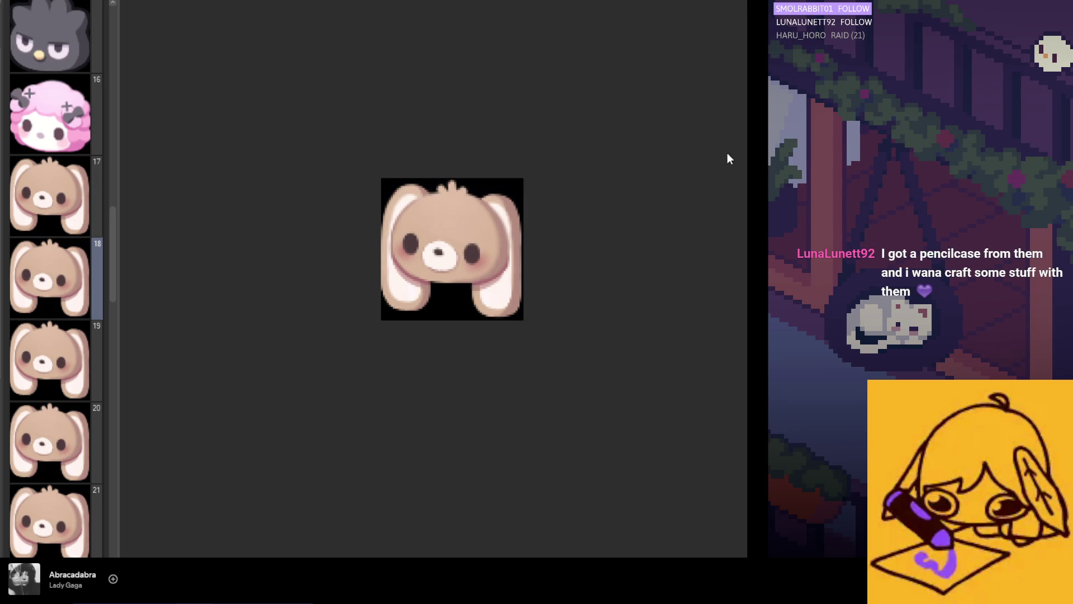